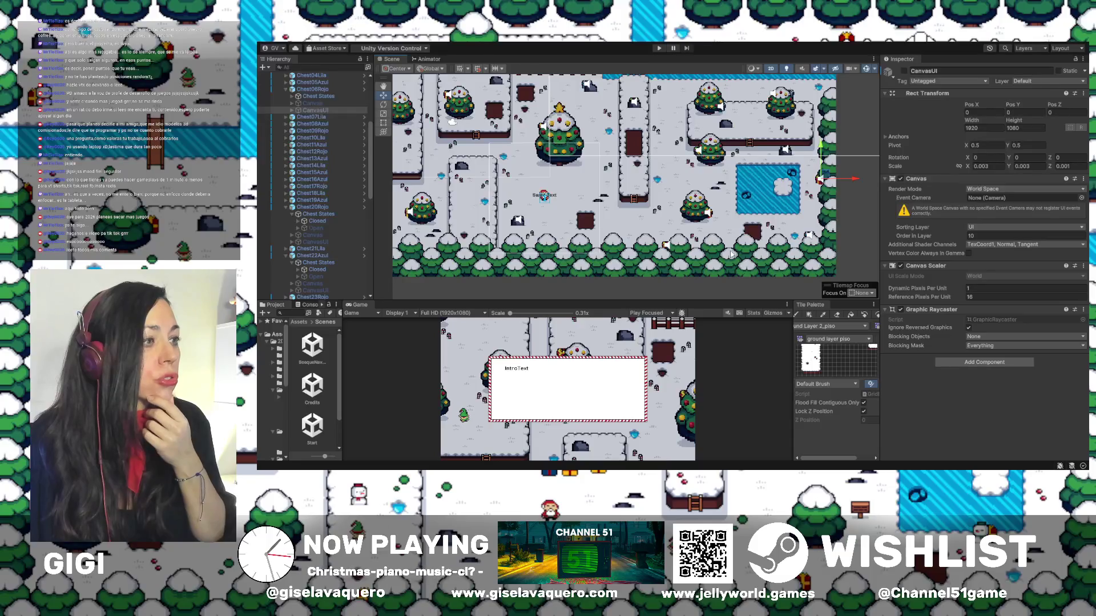
Step: Pan and zoom the Scene view to frame the whole snowy map around the Christmas tree
mouse_move(665, 244)
left_mouse_down()
mouse_move(716, 240)
mouse_move(622, 274)
mouse_move(658, 301)
left_mouse_up()
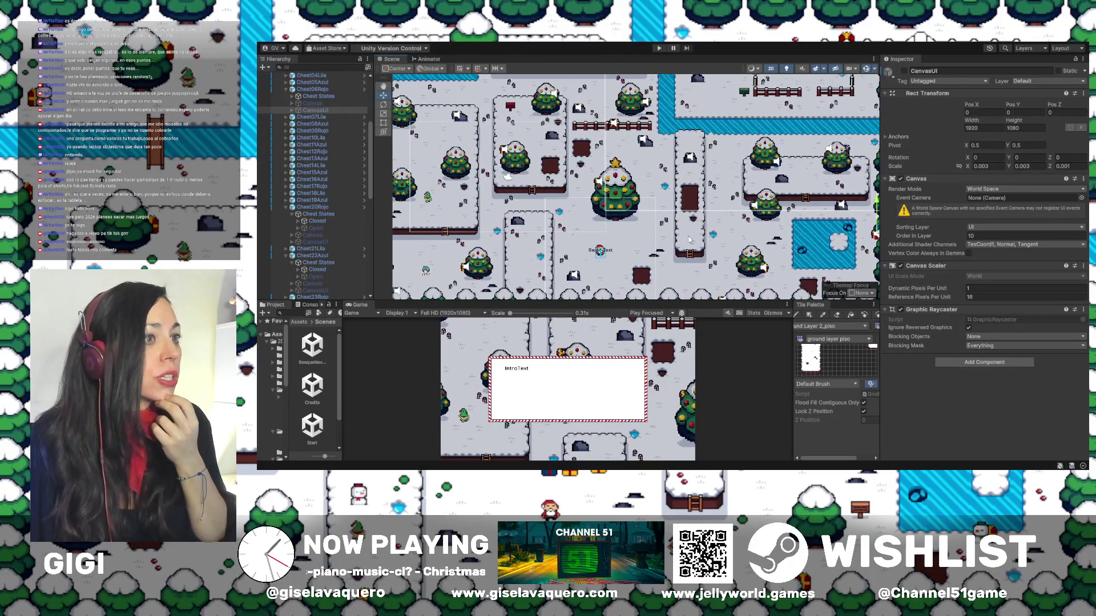
left_click_drag(631, 200, 665, 258)
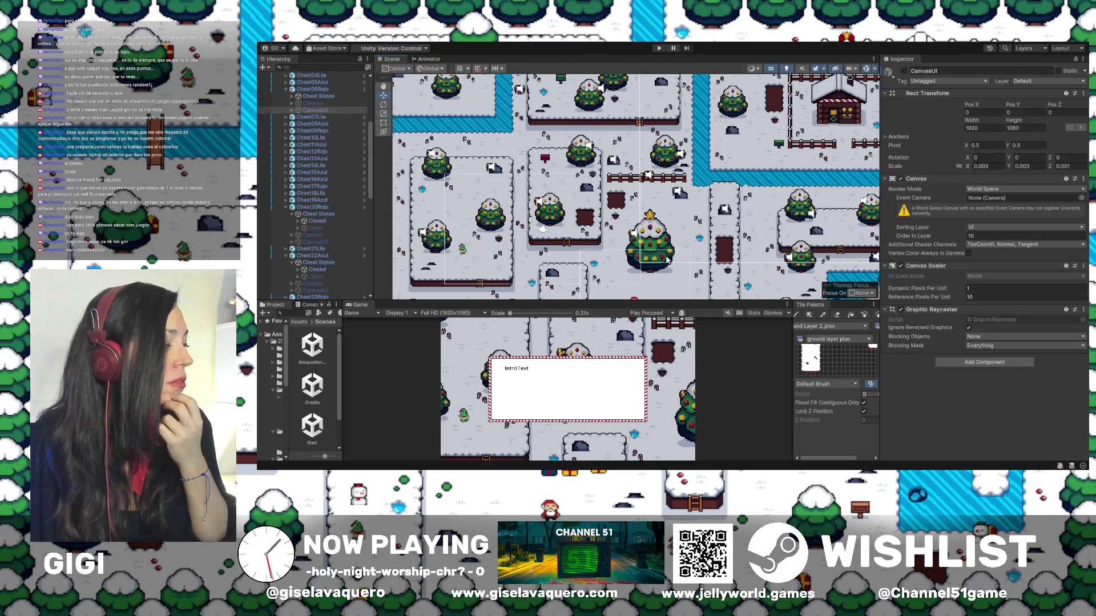
scroll(753, 270, "down", 3)
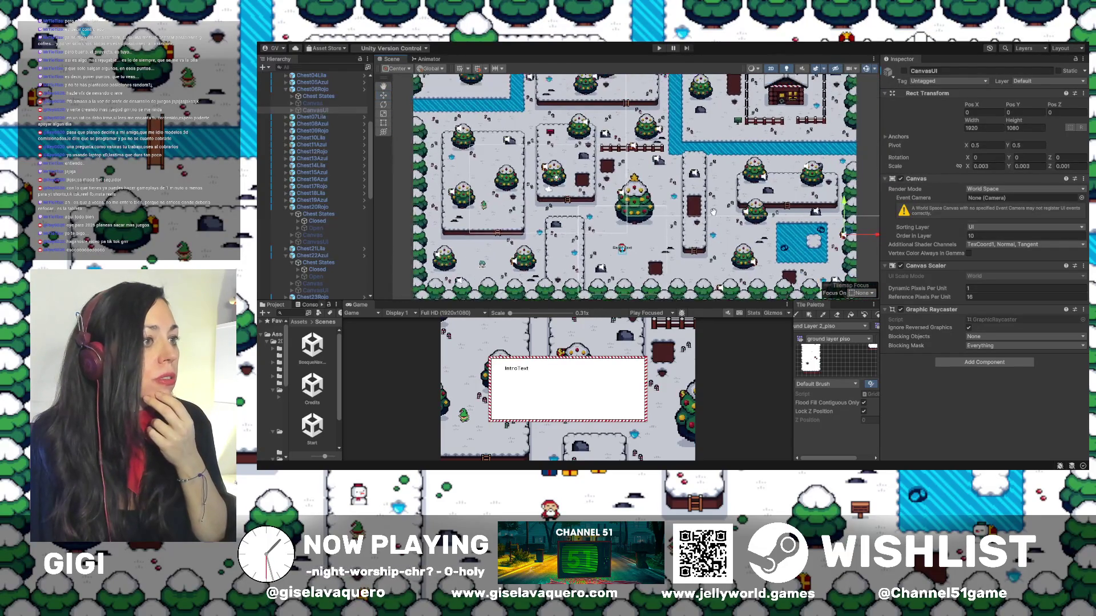
left_click_drag(714, 215, 703, 228)
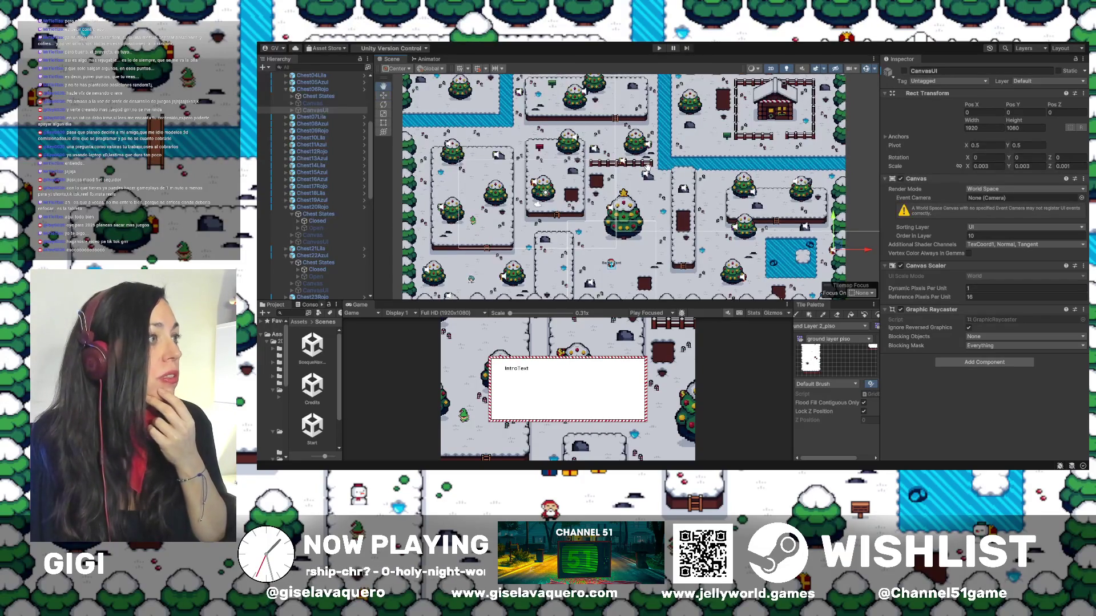
Step: Drag the Scene/Game splitter up so the Game preview fills most of the window
left_click_drag(706, 301, 707, 311)
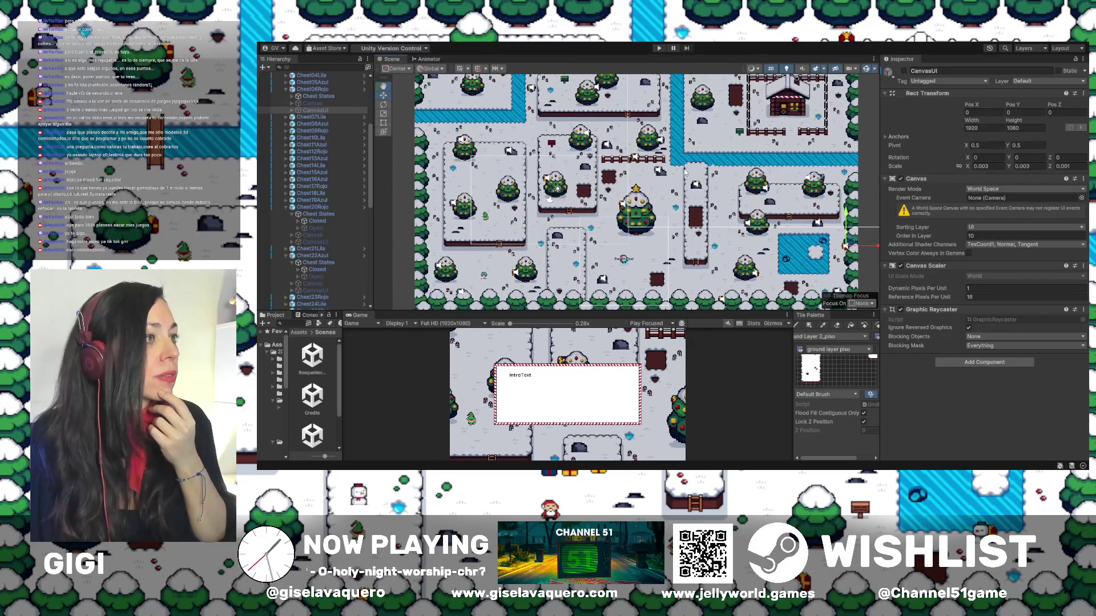
scroll(610, 279, "up", 1)
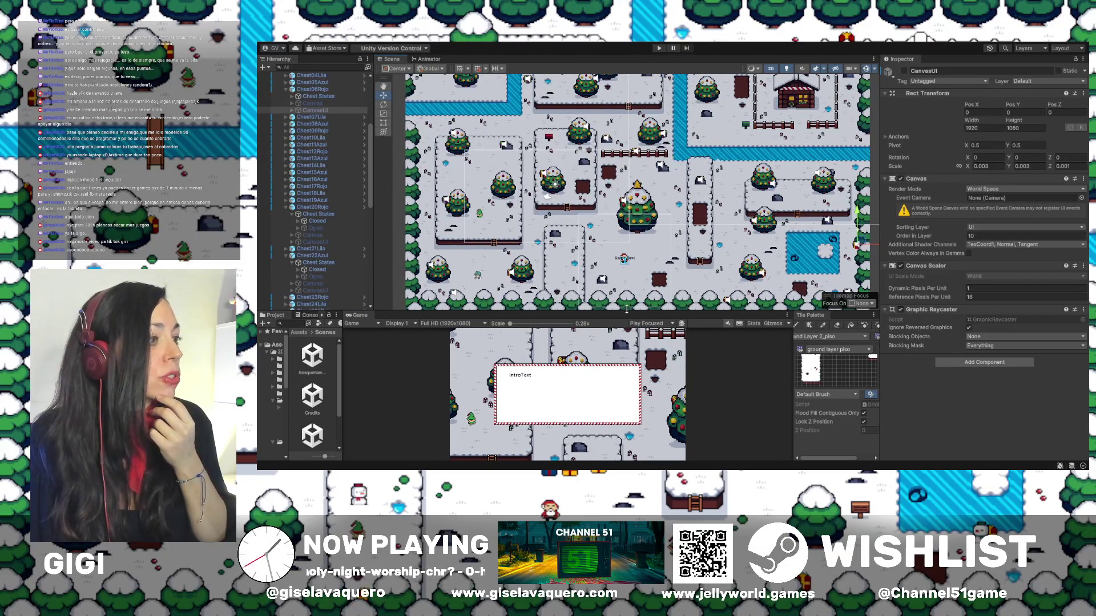
left_click_drag(627, 310, 645, 42)
Step: Enter Play mode and dismiss the IntroText dialog so the red-hooded player appears
left_click(660, 49)
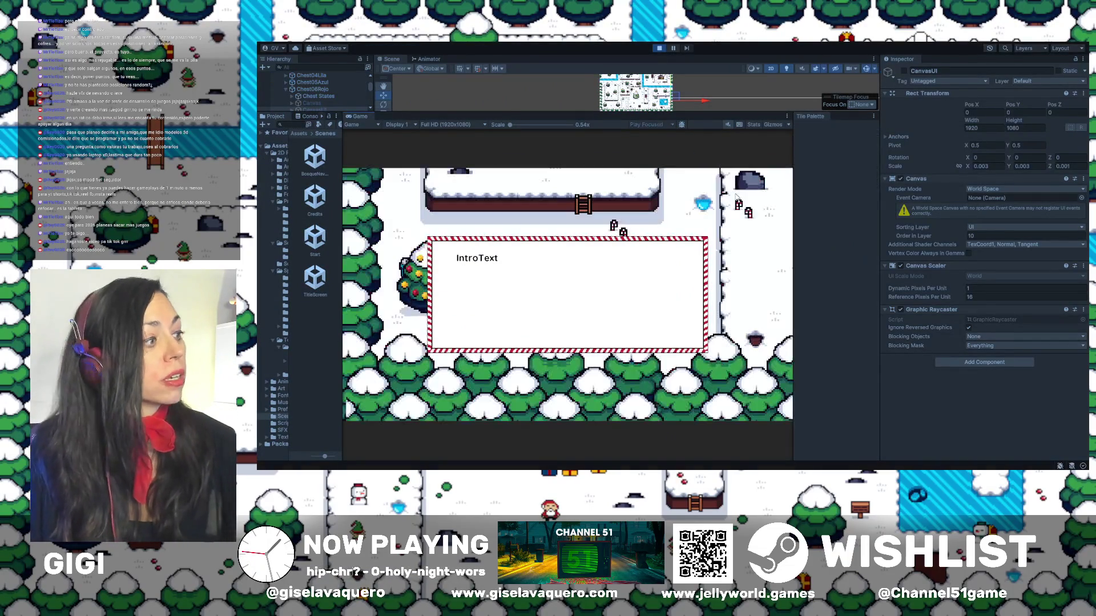
key("Return")
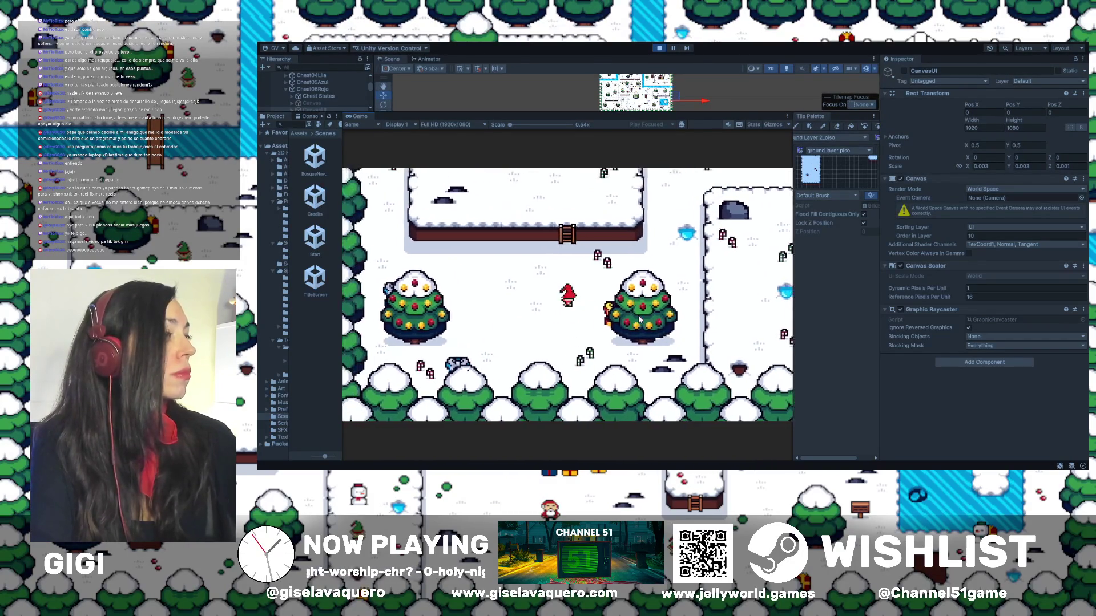
Step: Walk the player up past the ladder and tree toward the rock, then around the tree
key("Up")
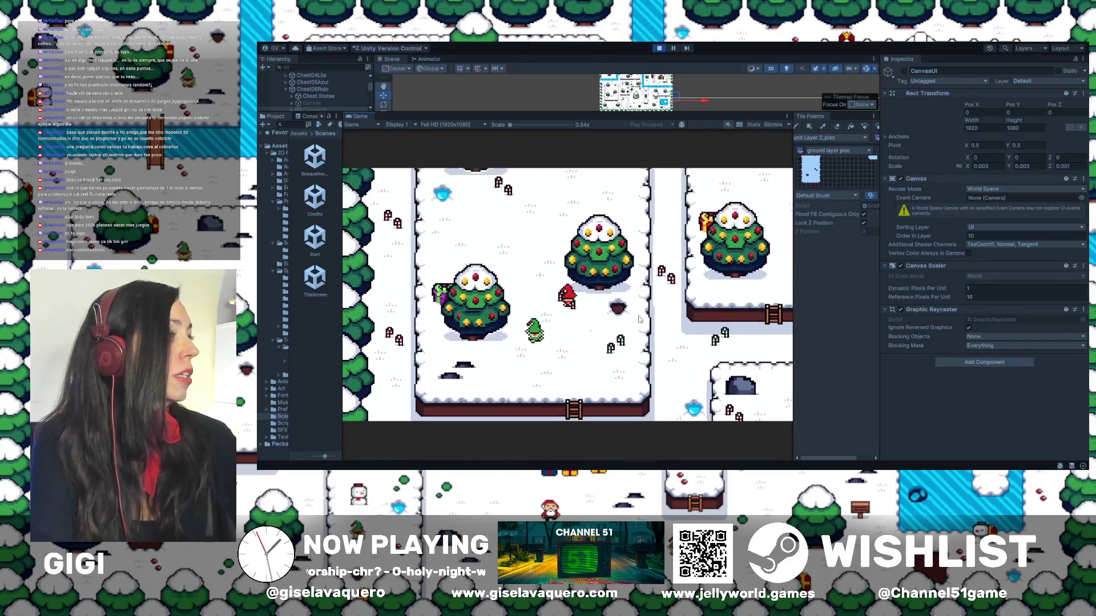
key("Left")
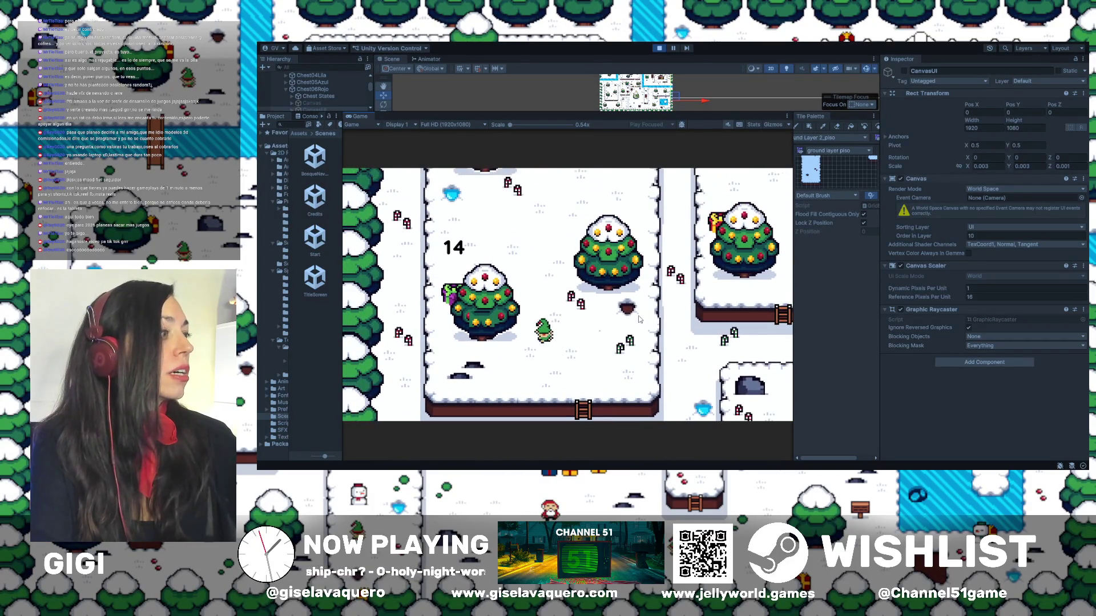
key("Up")
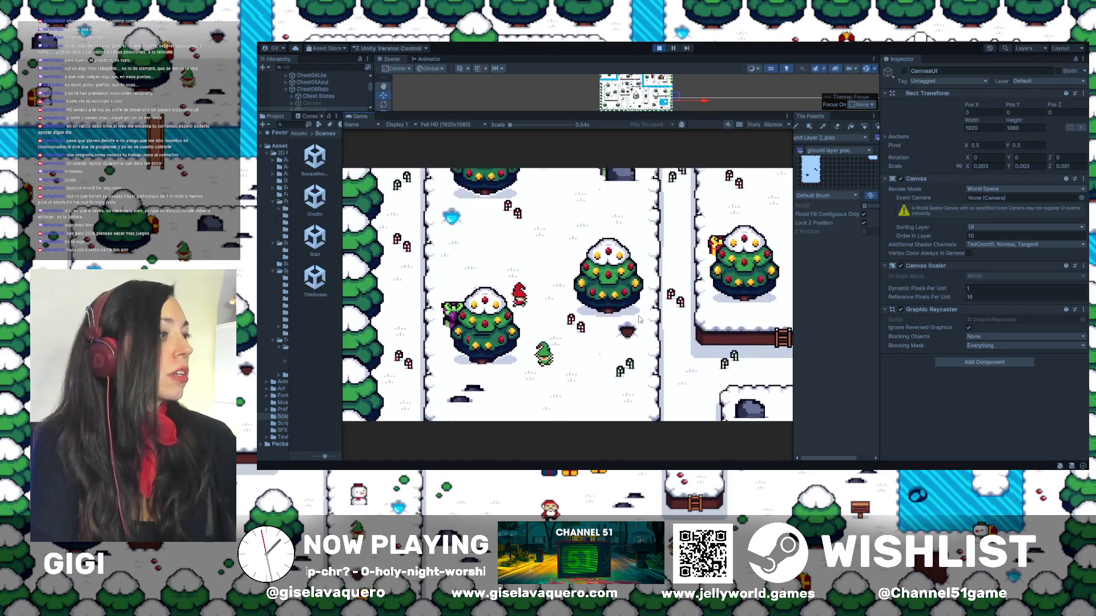
key("Up")
key("Right")
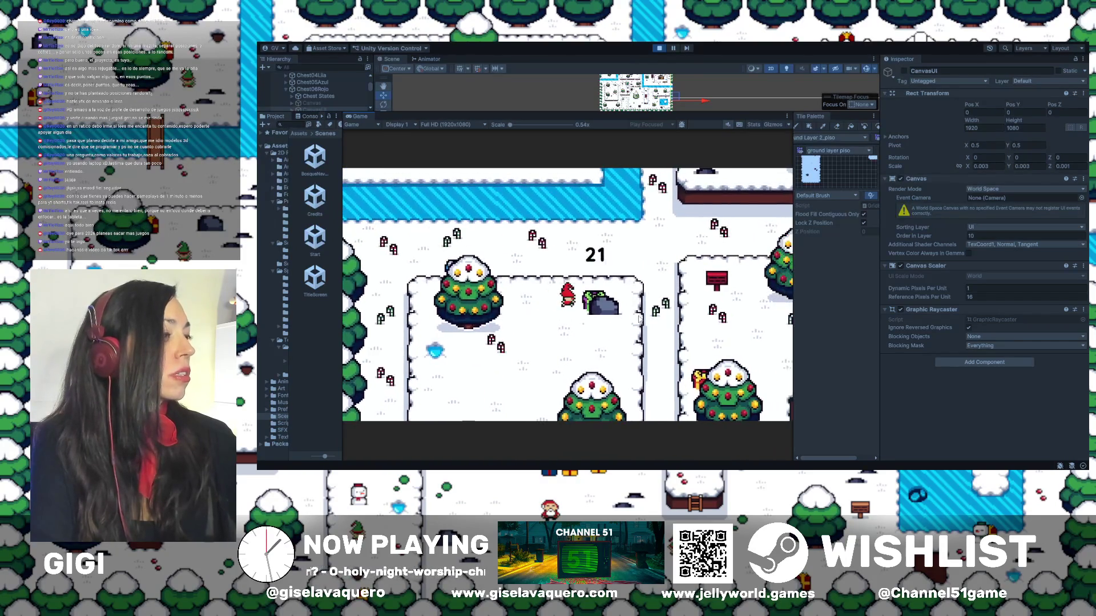
key("Down")
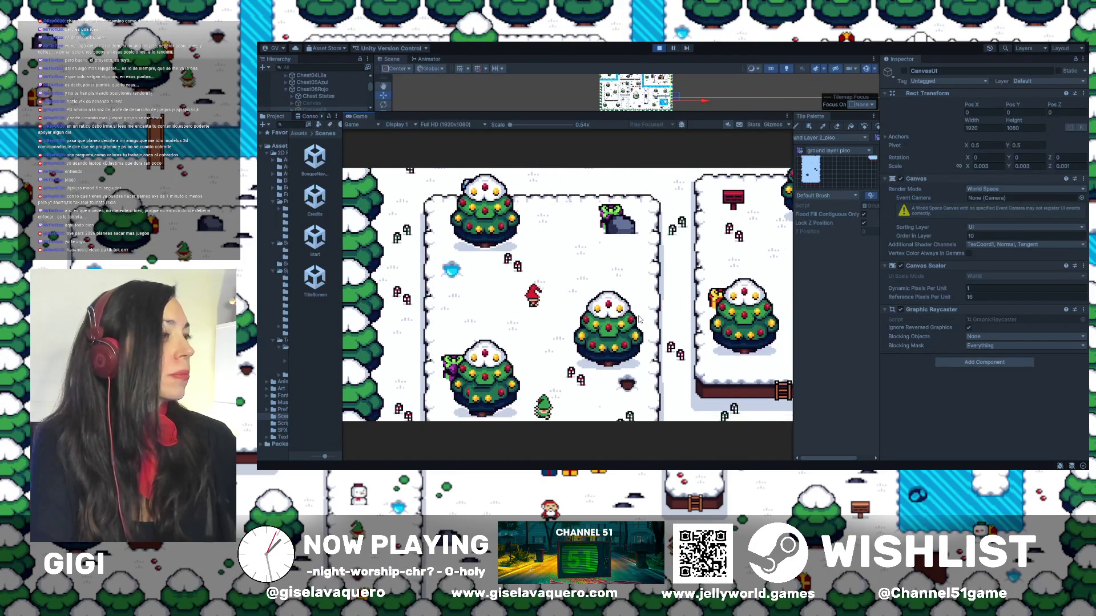
key("Down")
key("Left")
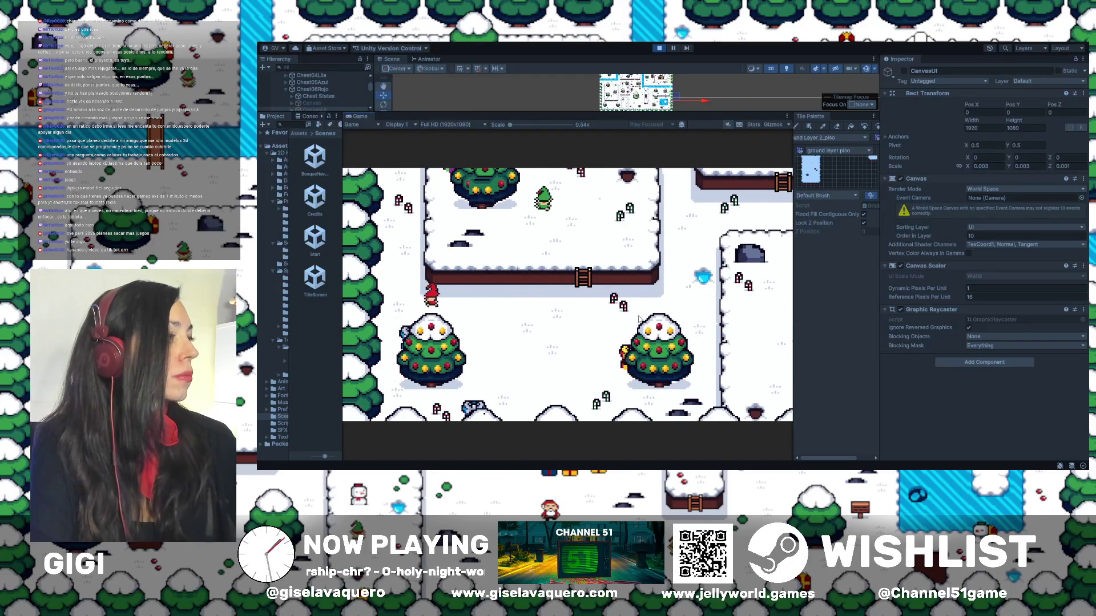
key("Left")
key("Up")
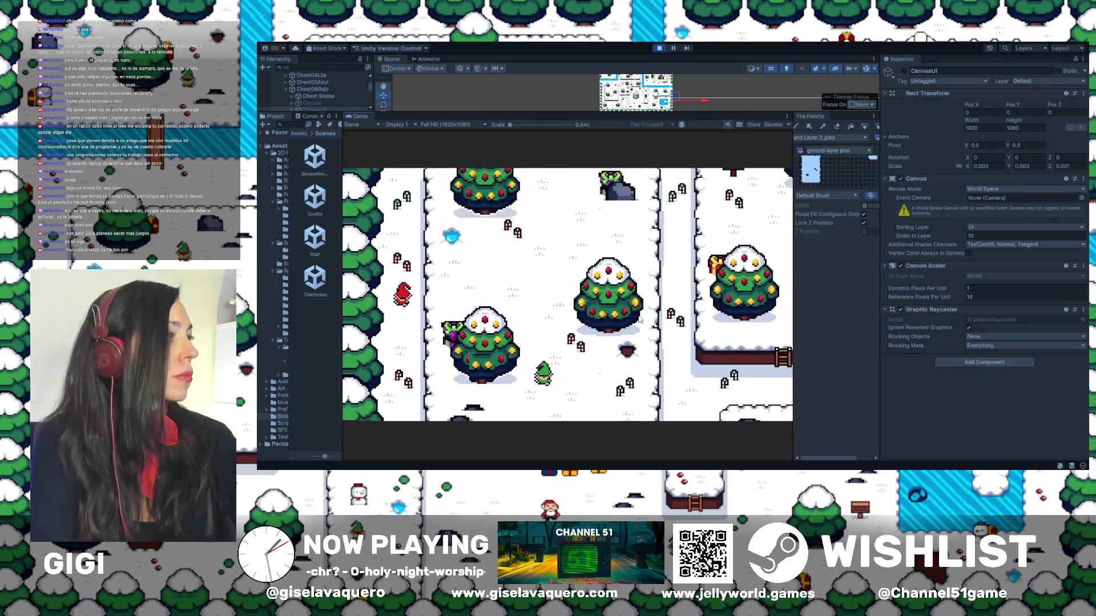
key("Up")
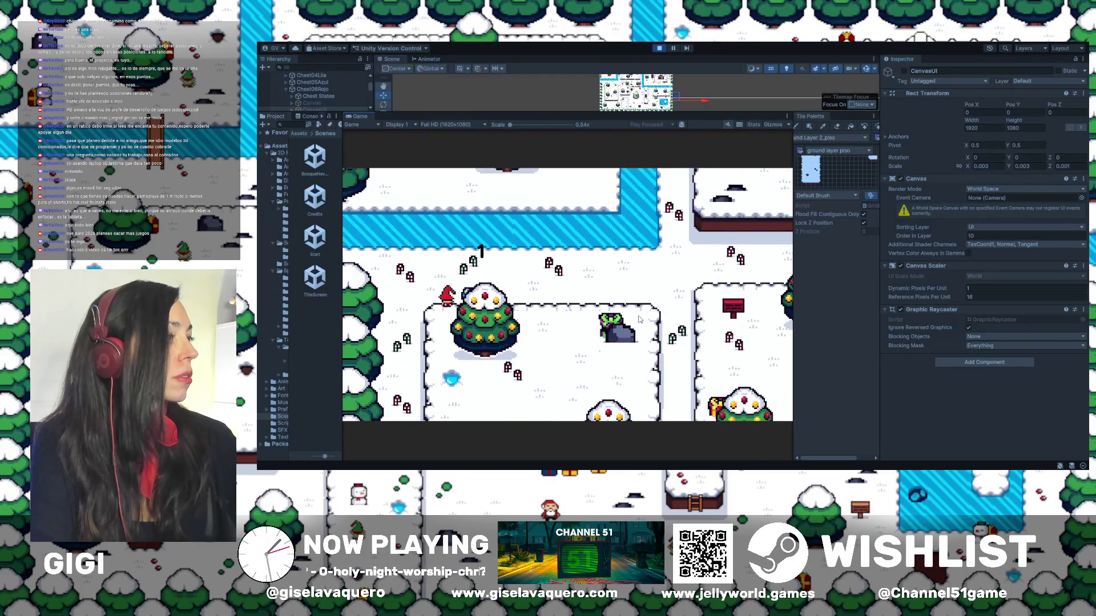
key("Right")
key("Up")
key("Right")
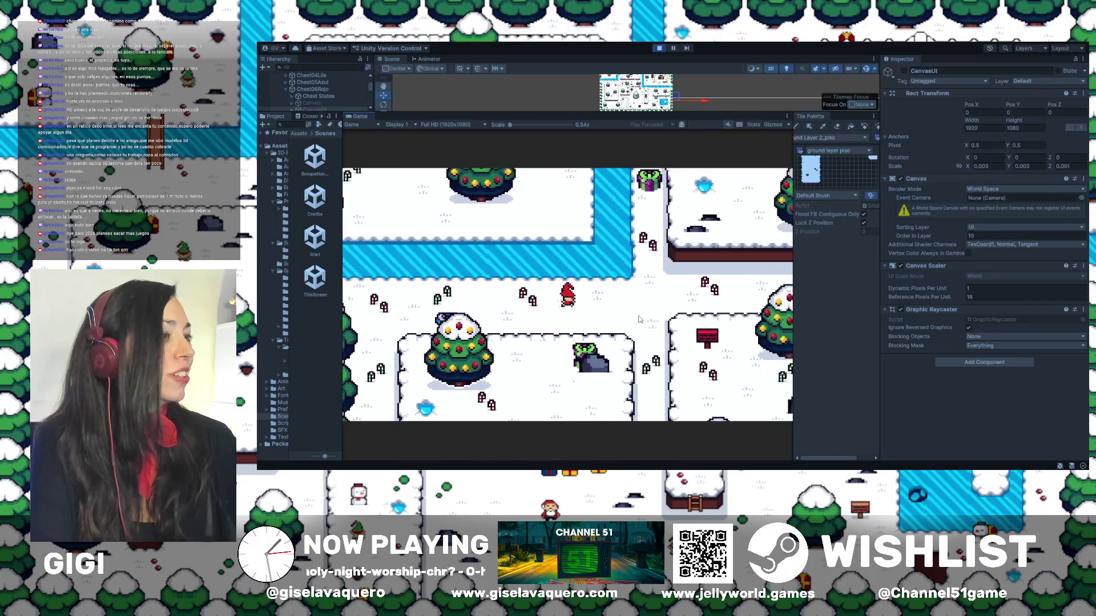
key("Up")
Step: Walk the player right between the platforms, over the plateau and toward the frozen river
key("Down")
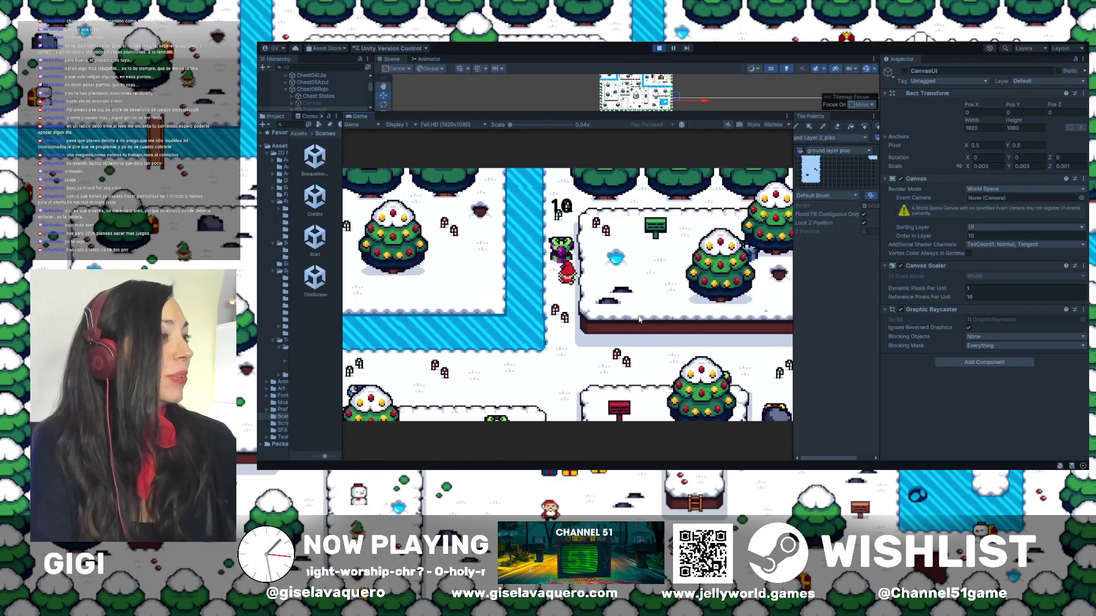
key("Right")
key("Right")
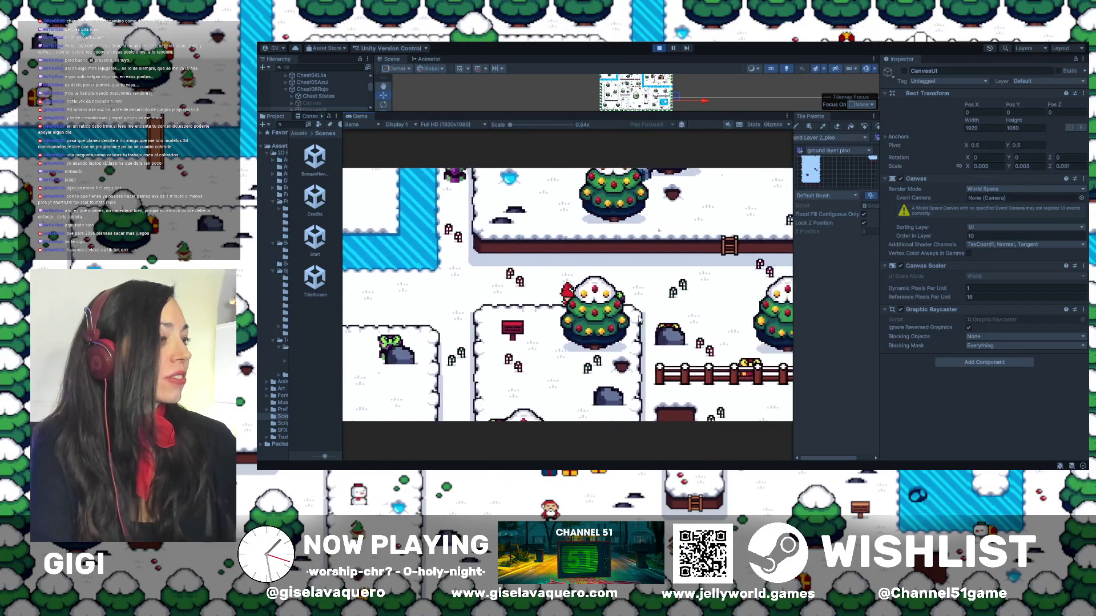
key("Up")
key("Right")
key("Down")
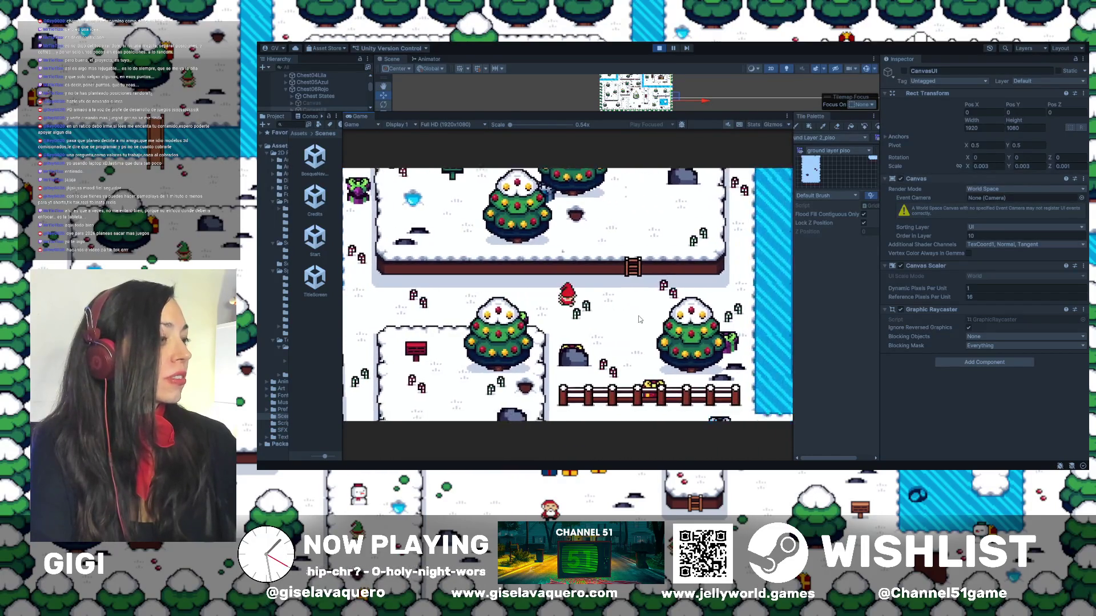
key("Up")
key("Right")
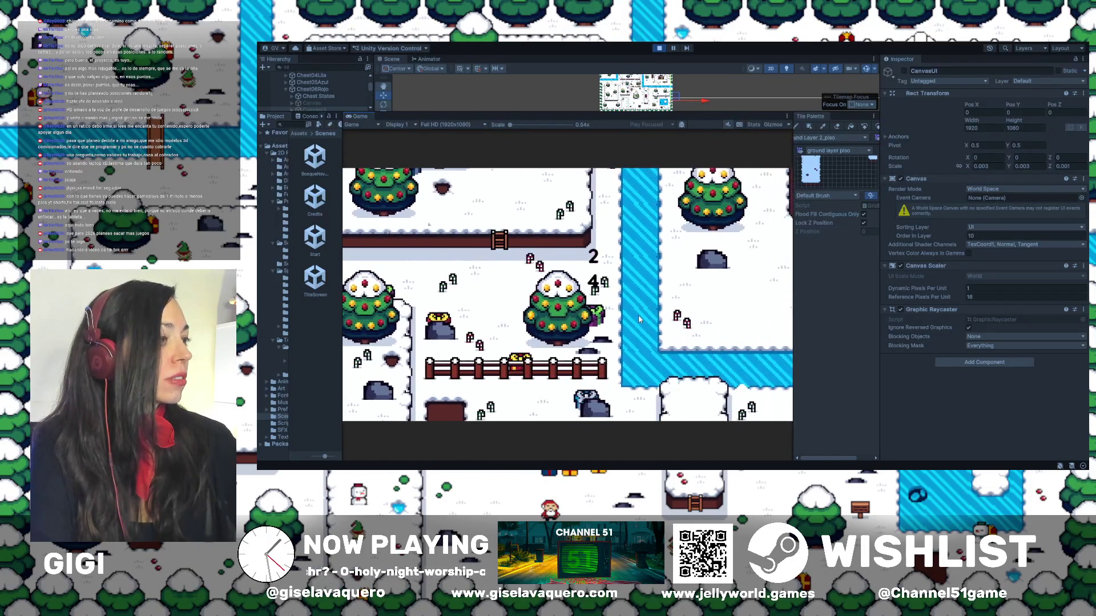
key("Left")
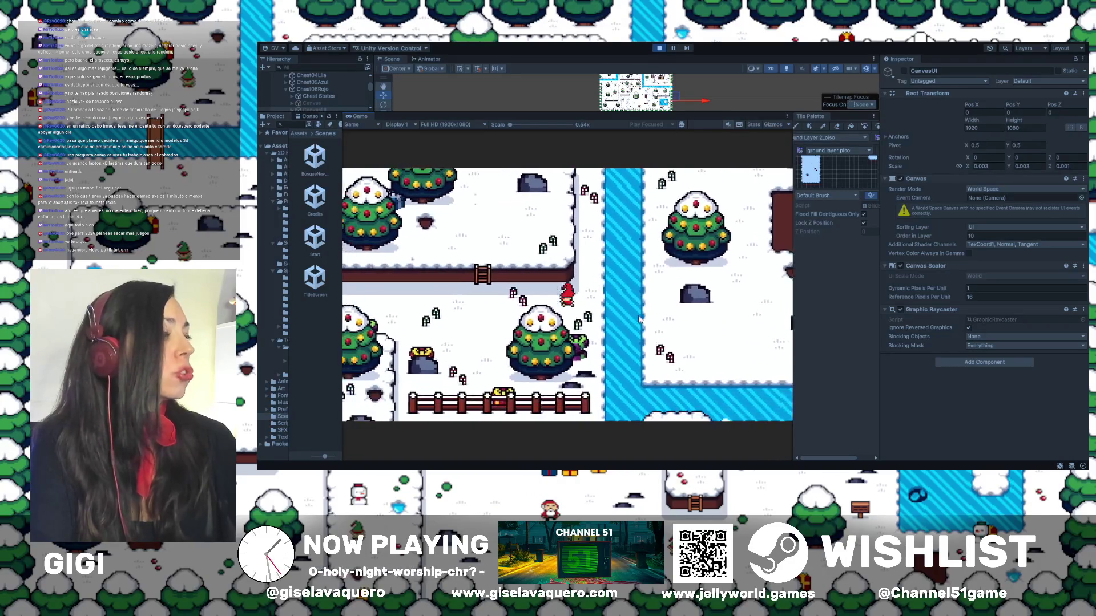
key("Up")
key("Left")
key("Up")
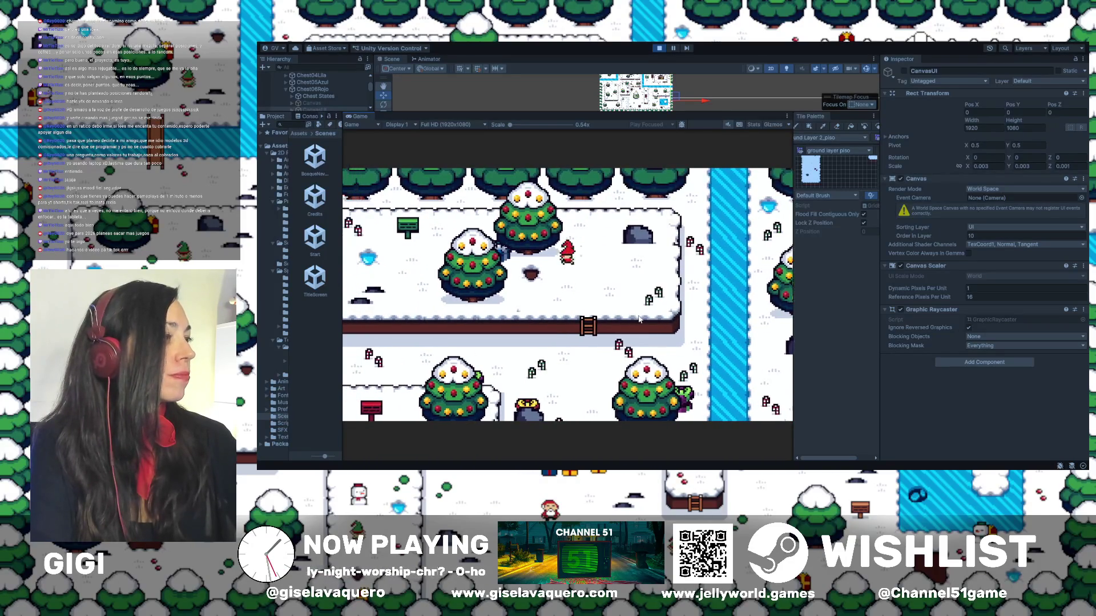
key("Right")
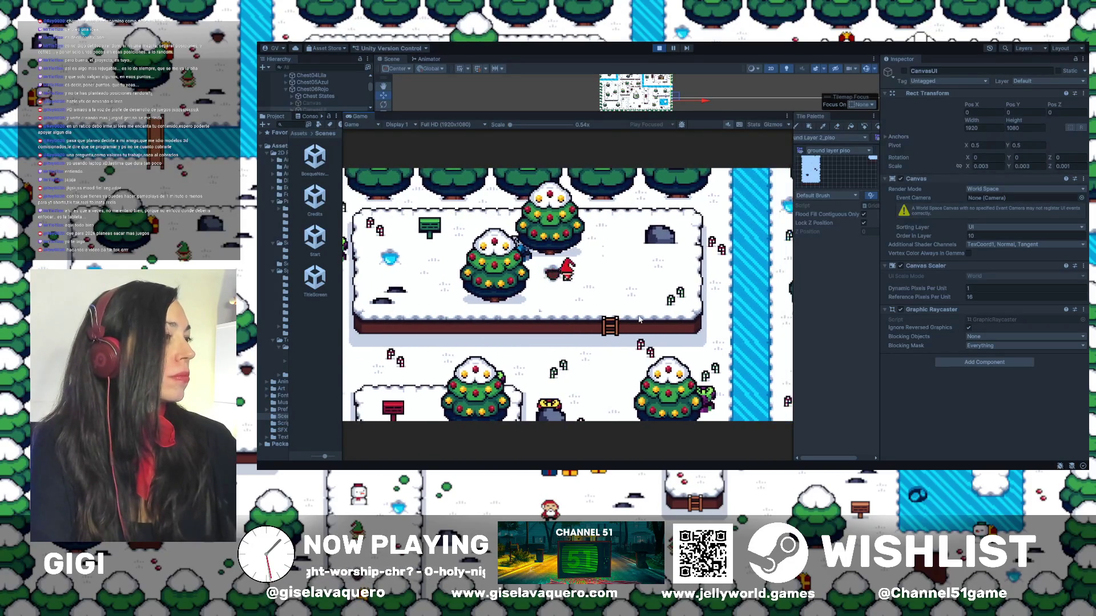
key("Down")
key("Down")
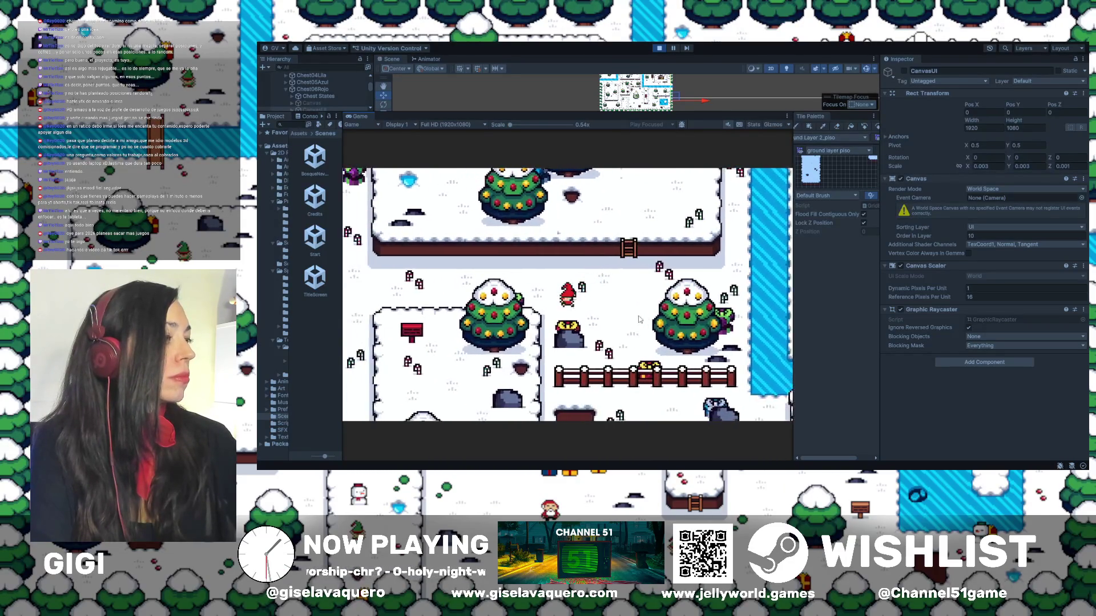
key("Left")
key("Right")
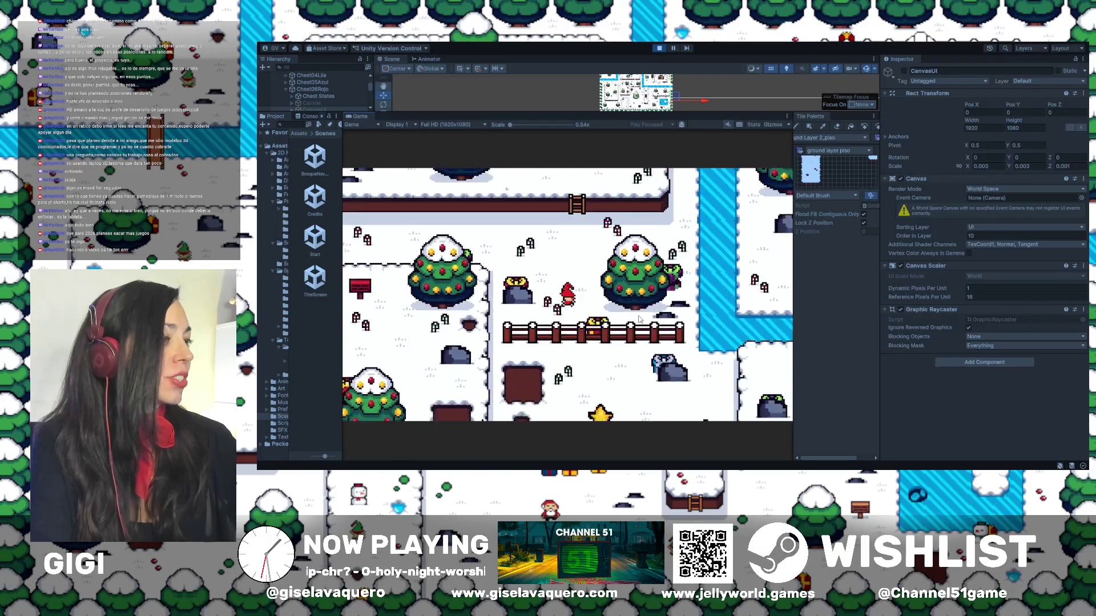
key("Up")
key("Left")
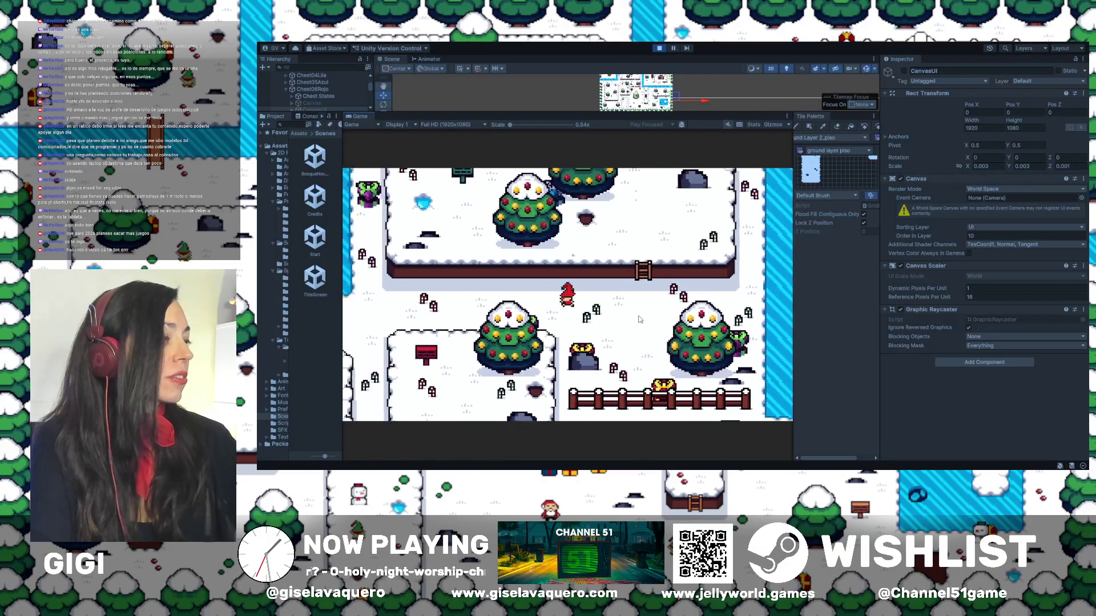
key("Down")
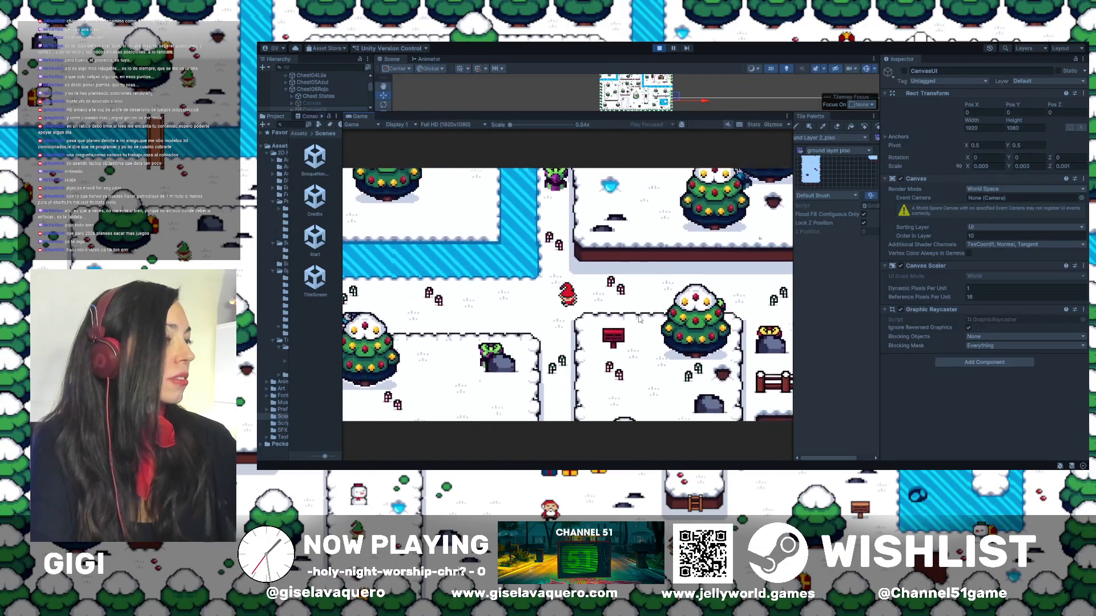
Step: Walk the player down through the snow past the big tree, collecting points
key("Down")
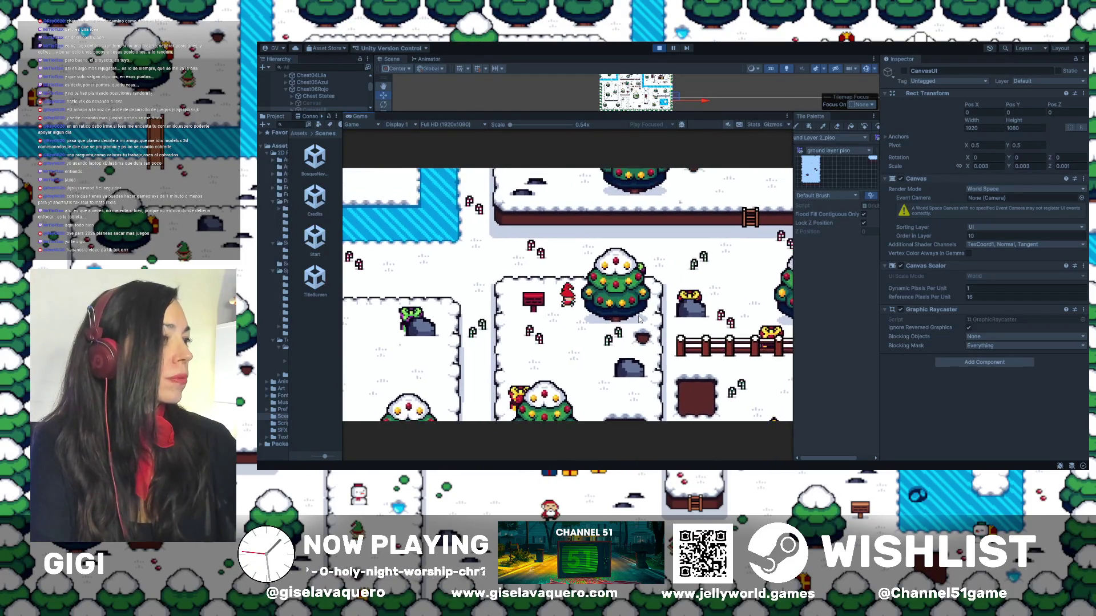
key("Left")
key("Down")
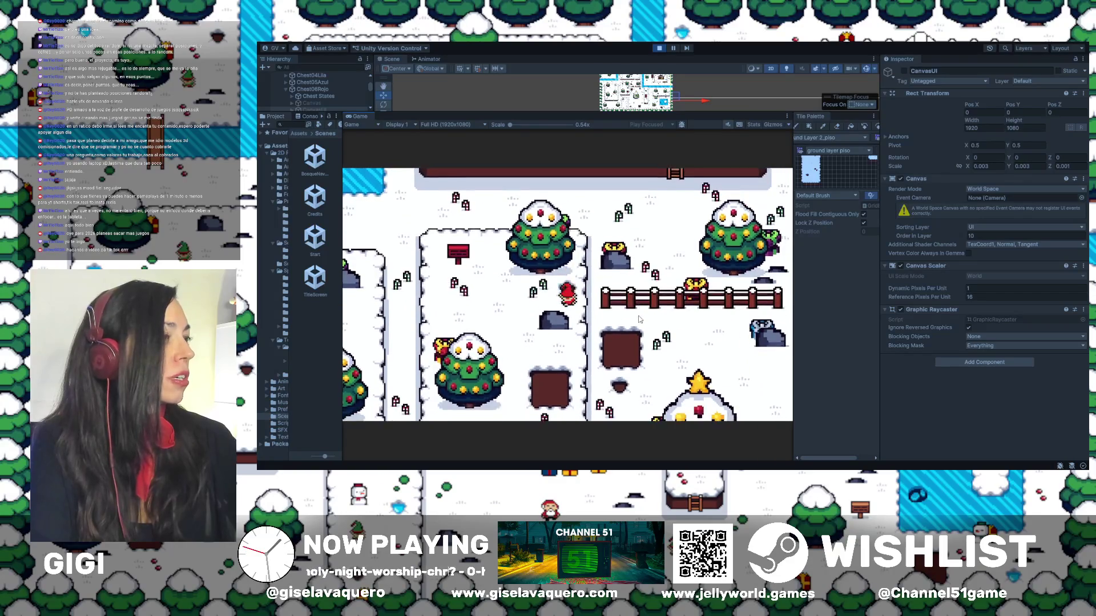
key("Down")
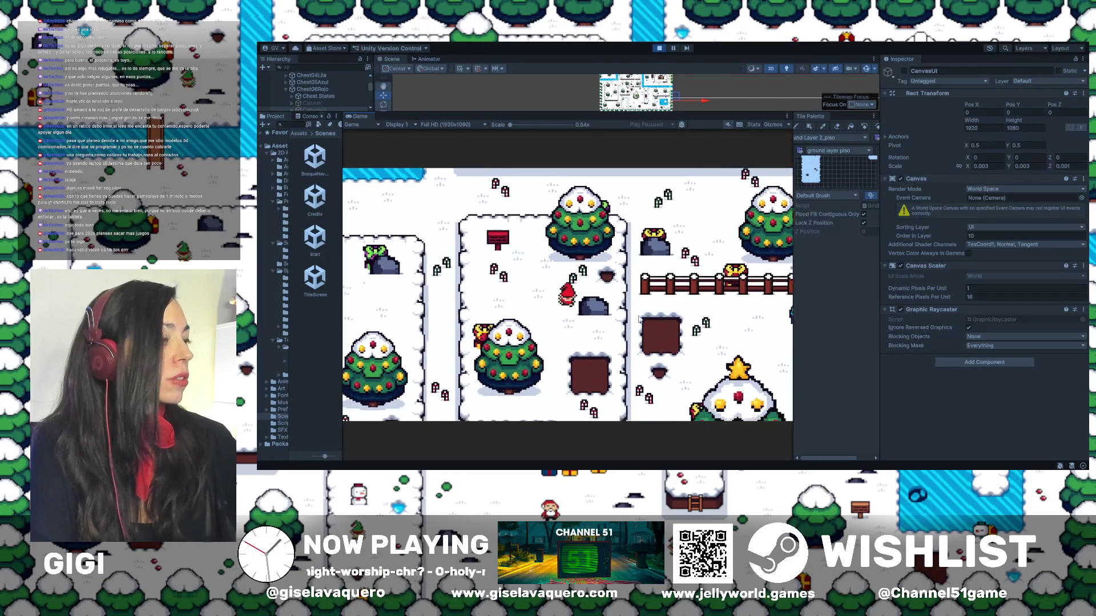
key("Right")
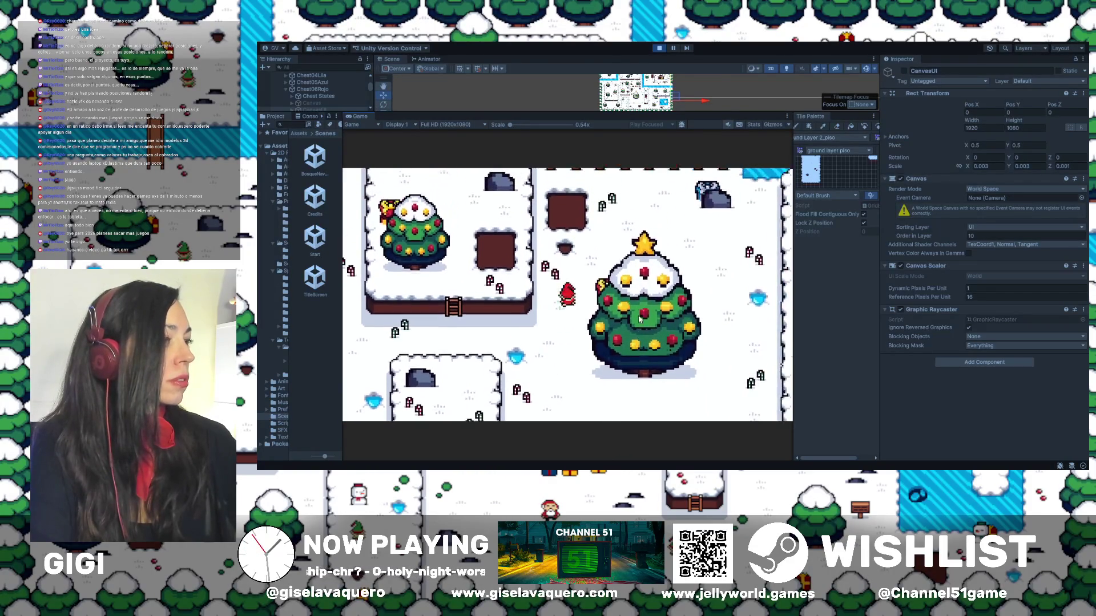
key("Up")
key("Right")
key("Right")
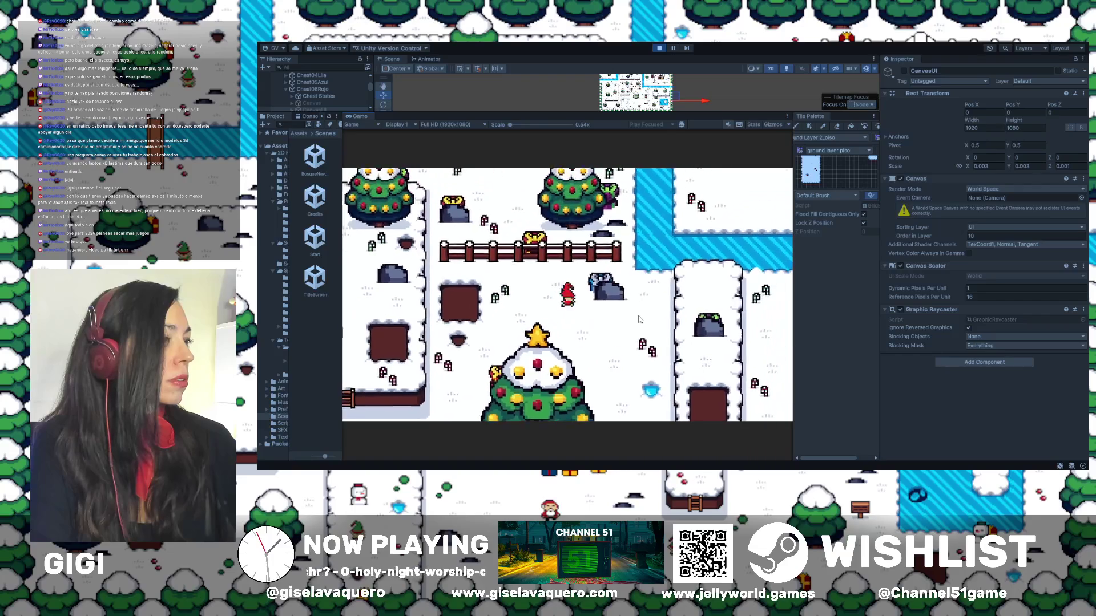
key("Down")
key("Down")
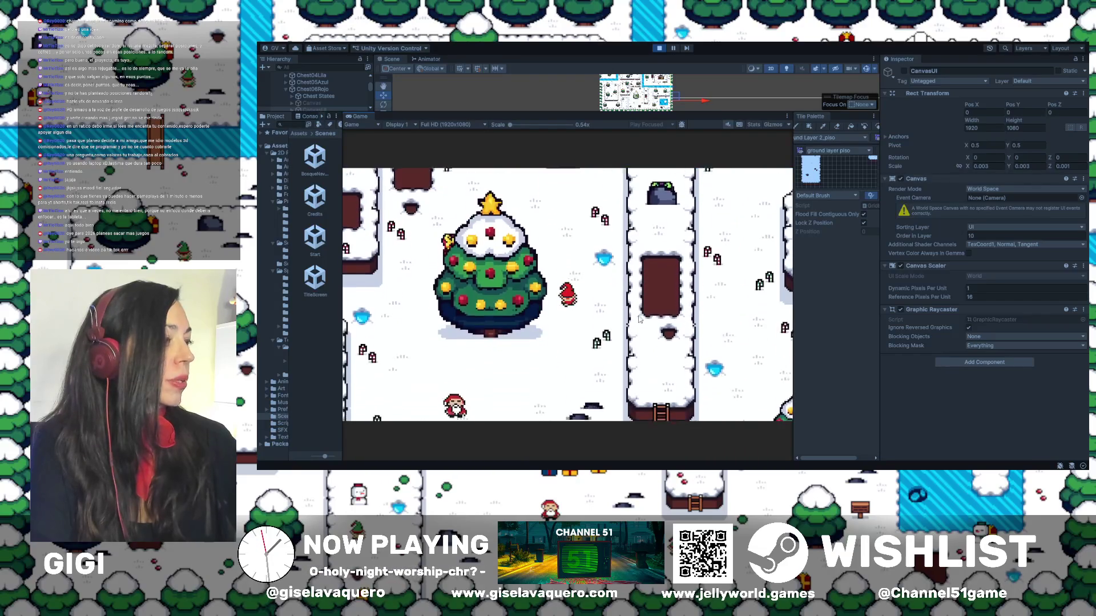
key("Left")
key("Down")
key("Right")
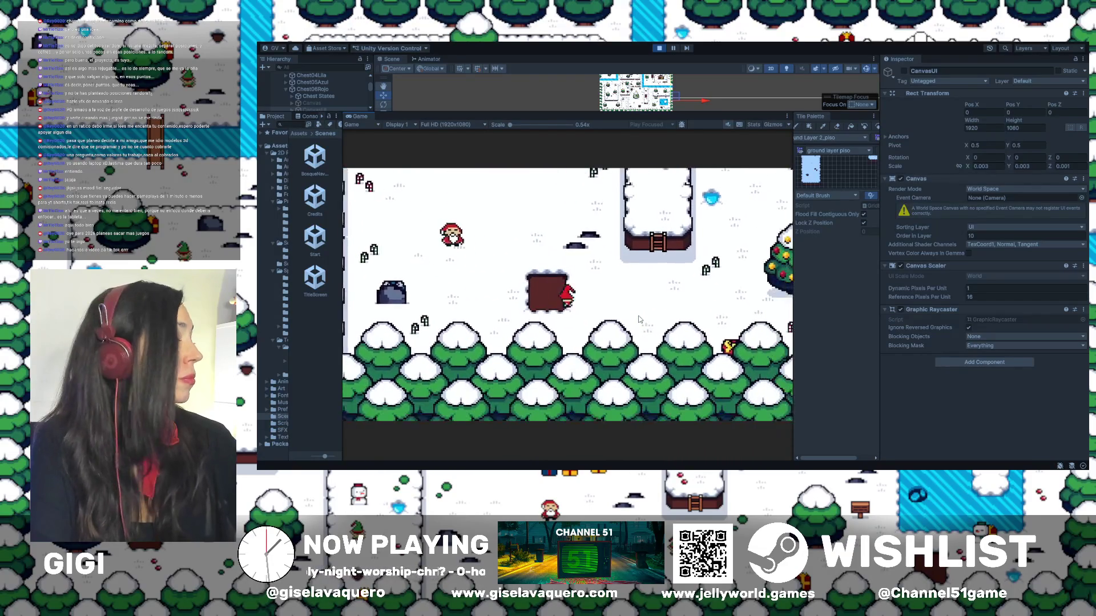
key("Up")
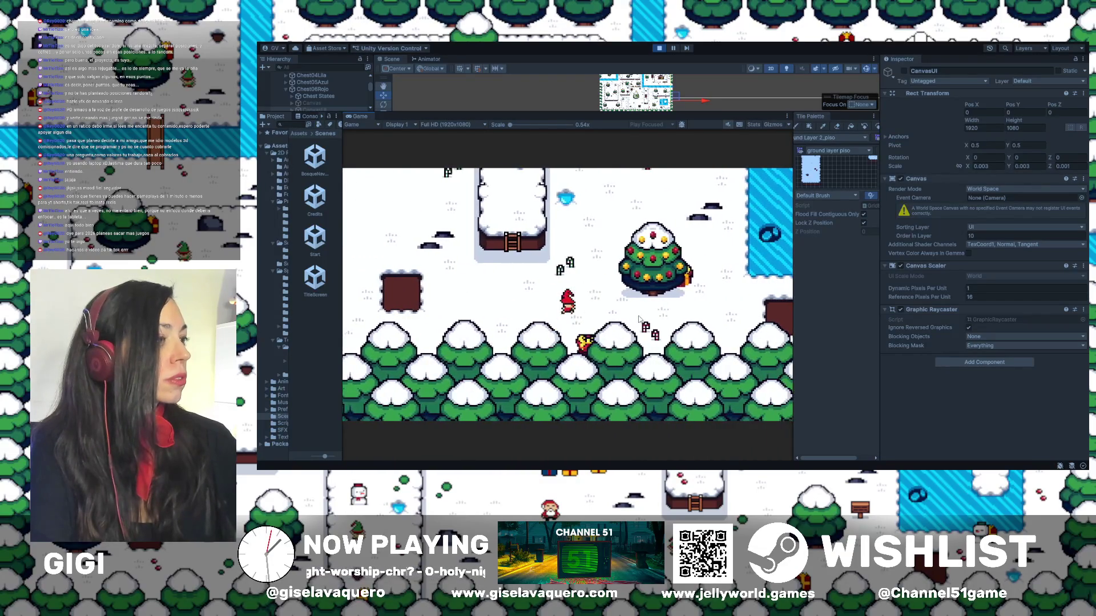
key("Right")
Step: Walk the player up past the frozen pond toward the fences, then back down past the pond
key("Right")
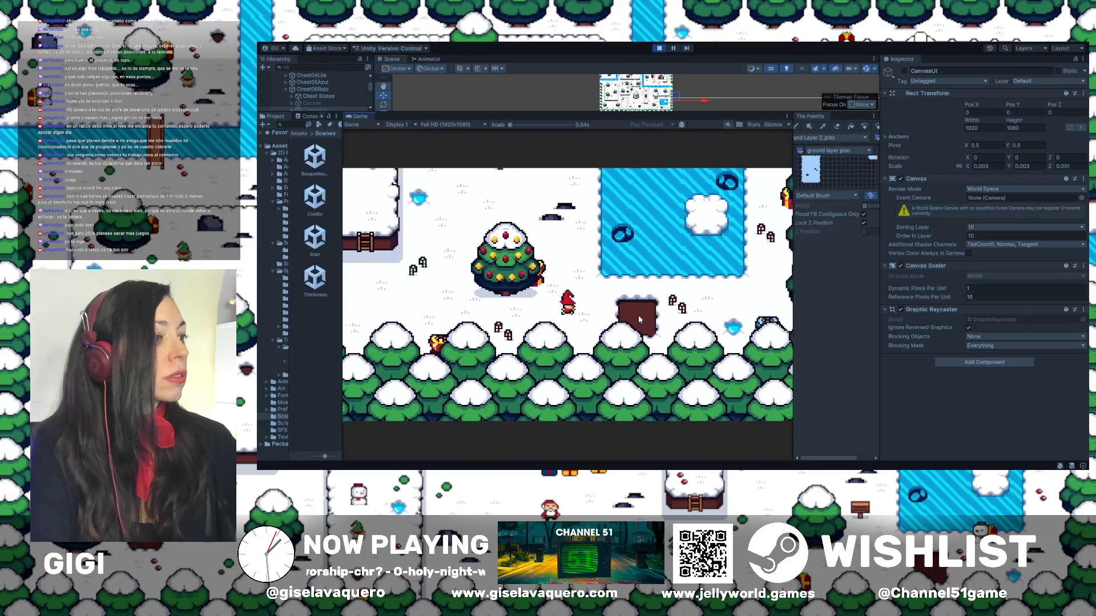
key("Right")
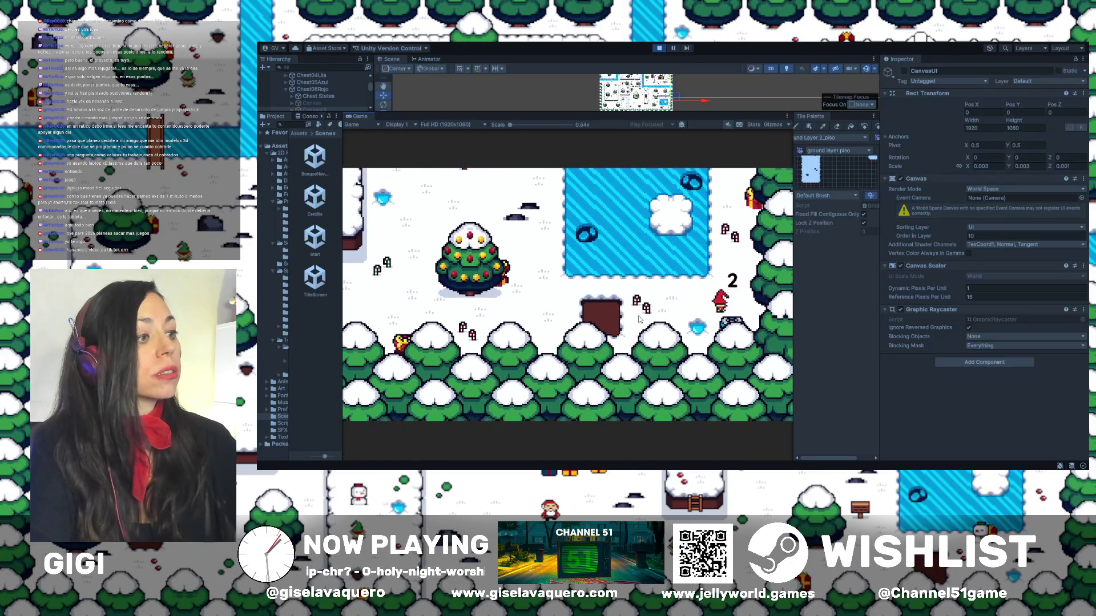
key("Up")
key("Up")
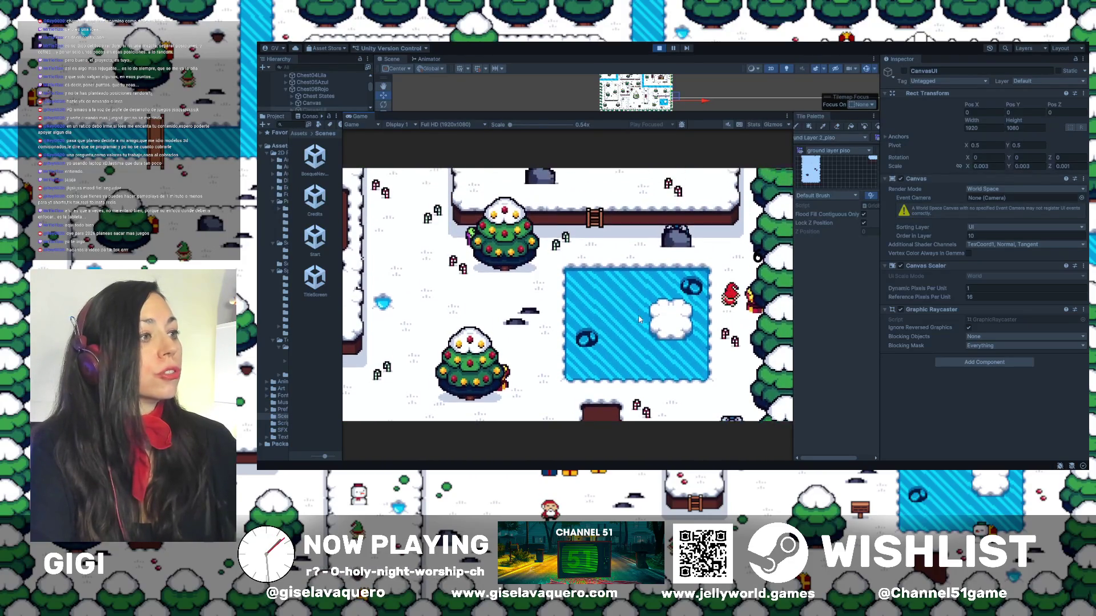
key("Up")
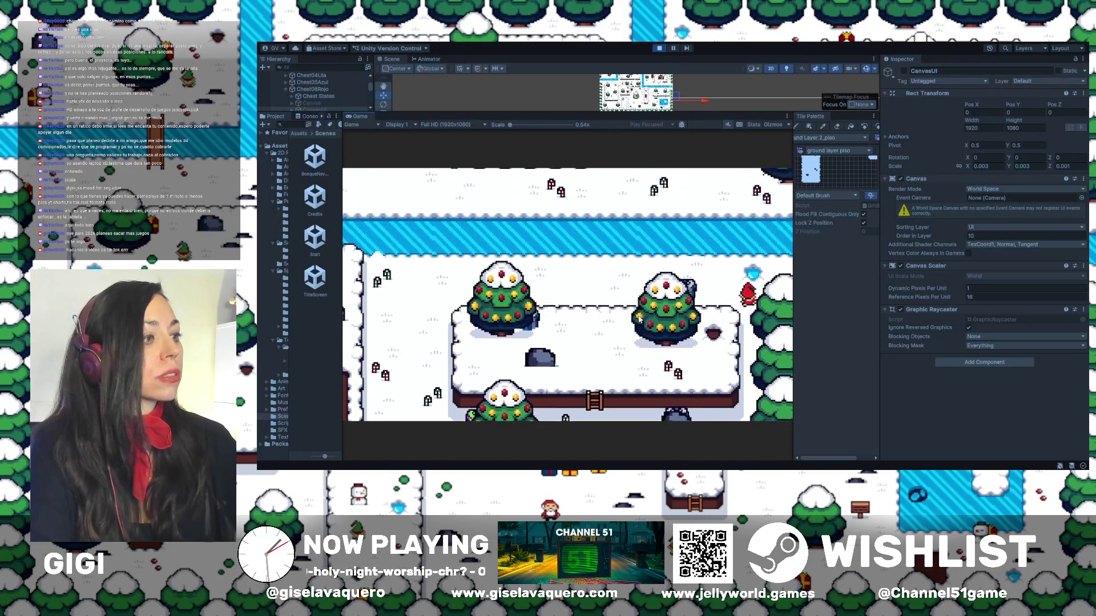
key("Up")
key("Left")
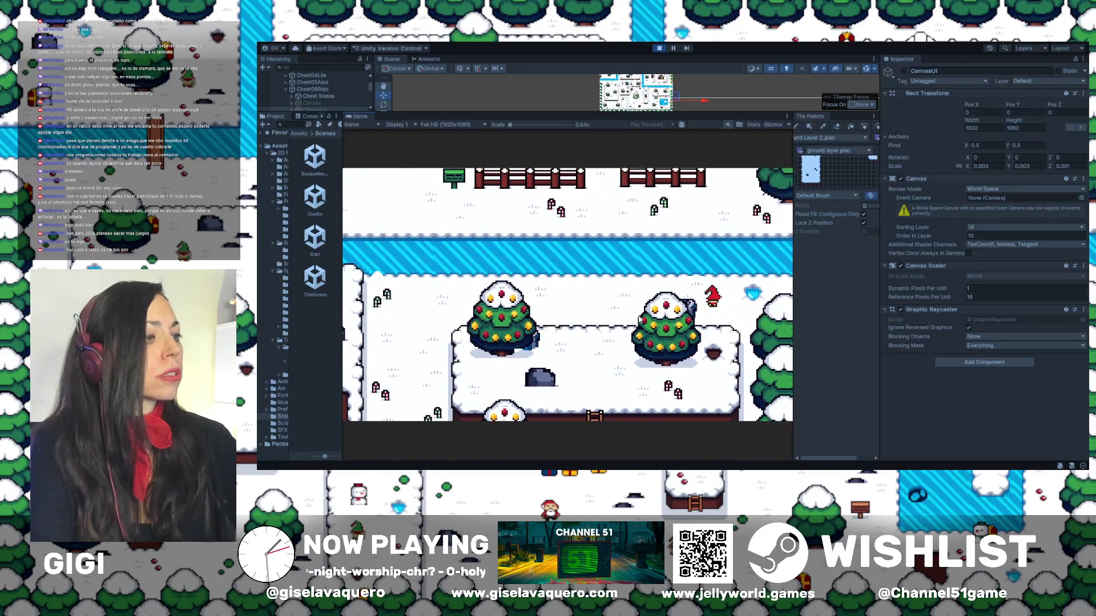
key("Down")
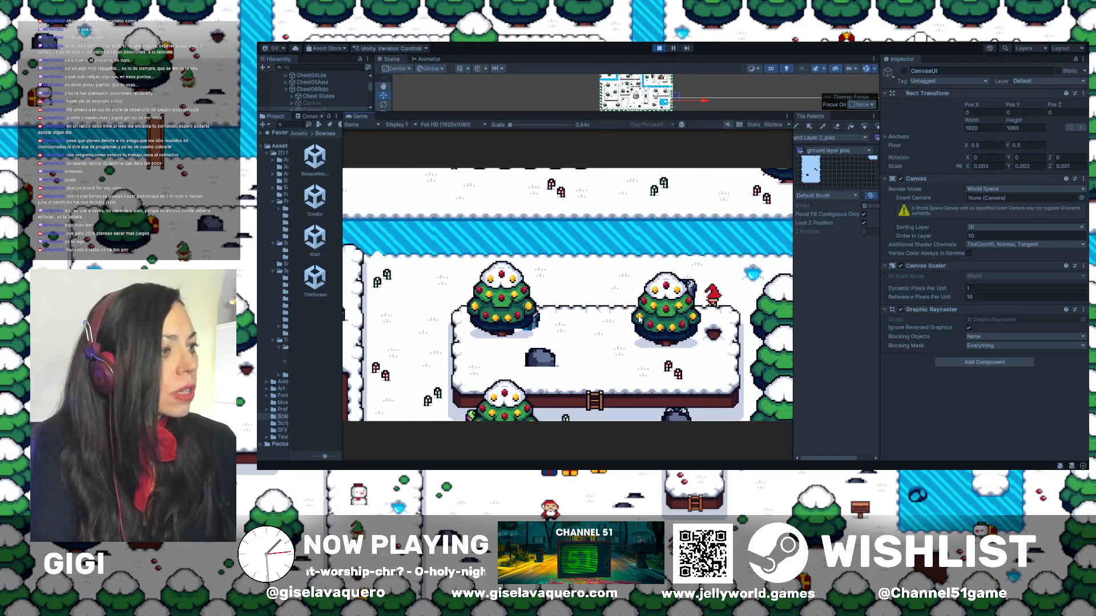
key("Up")
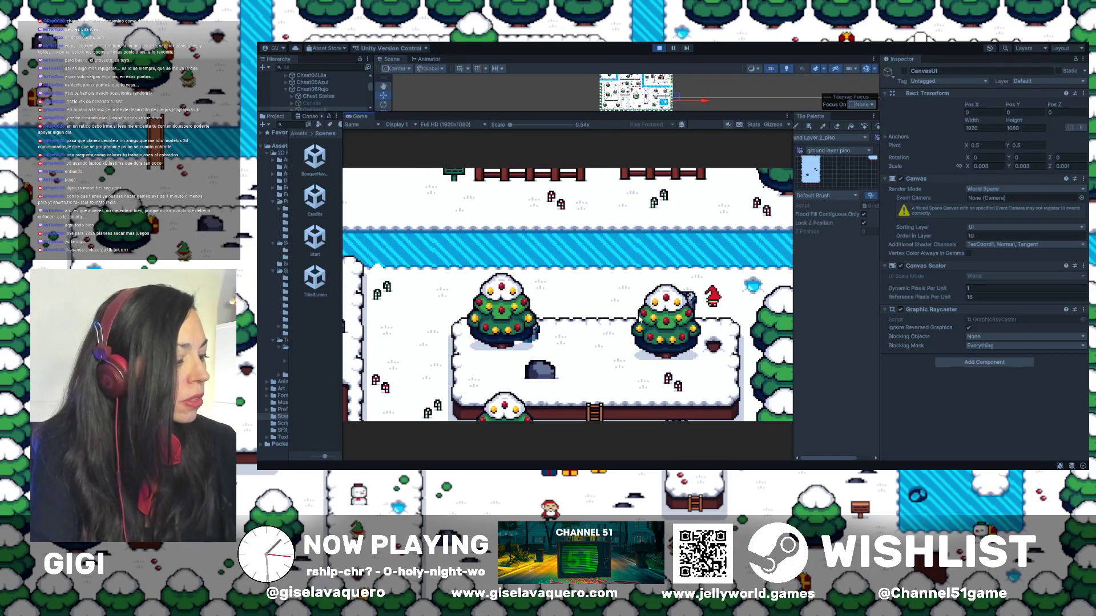
key("Up")
key("Down")
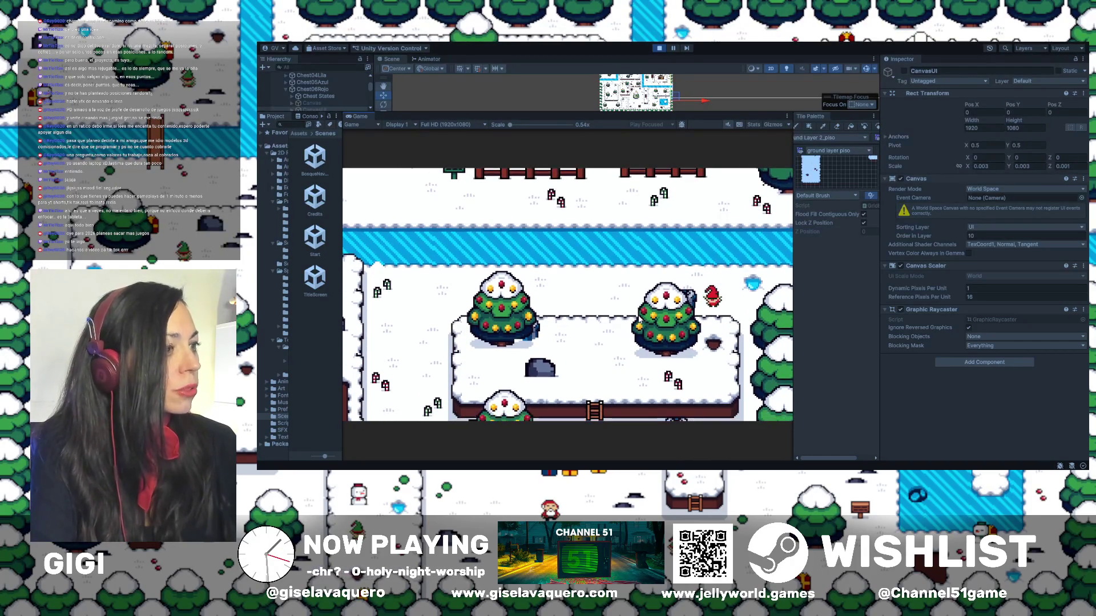
key("Right")
key("Down")
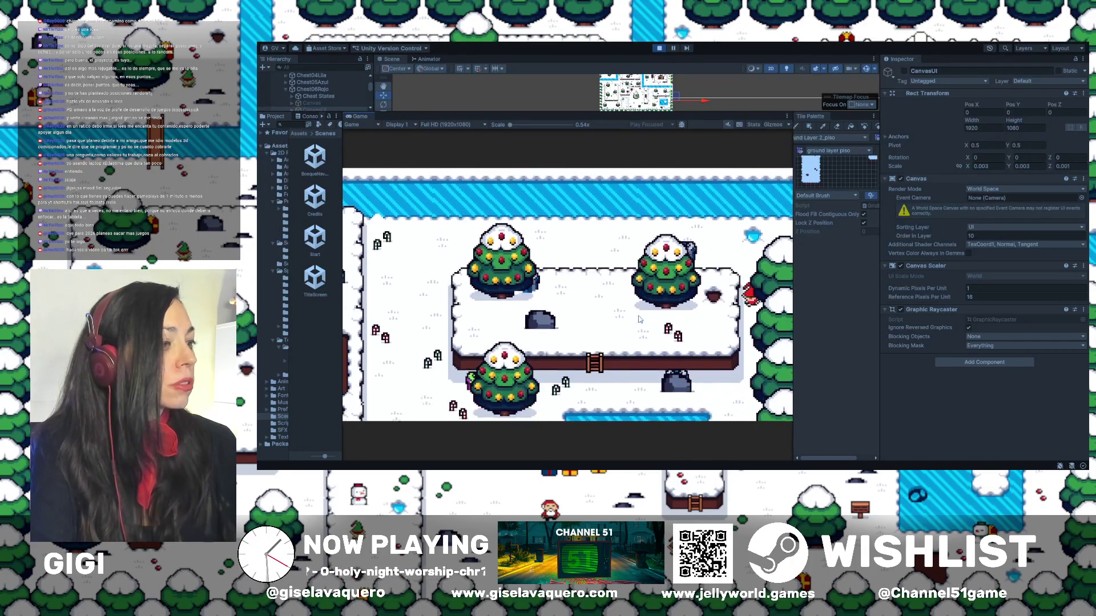
key("Down")
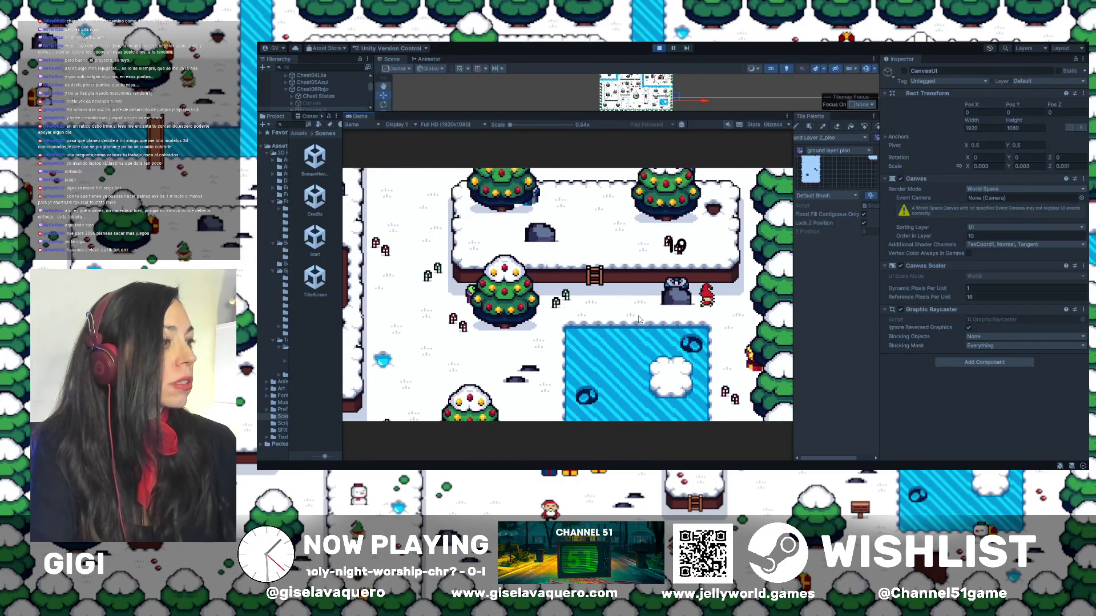
key("Down")
key("Right")
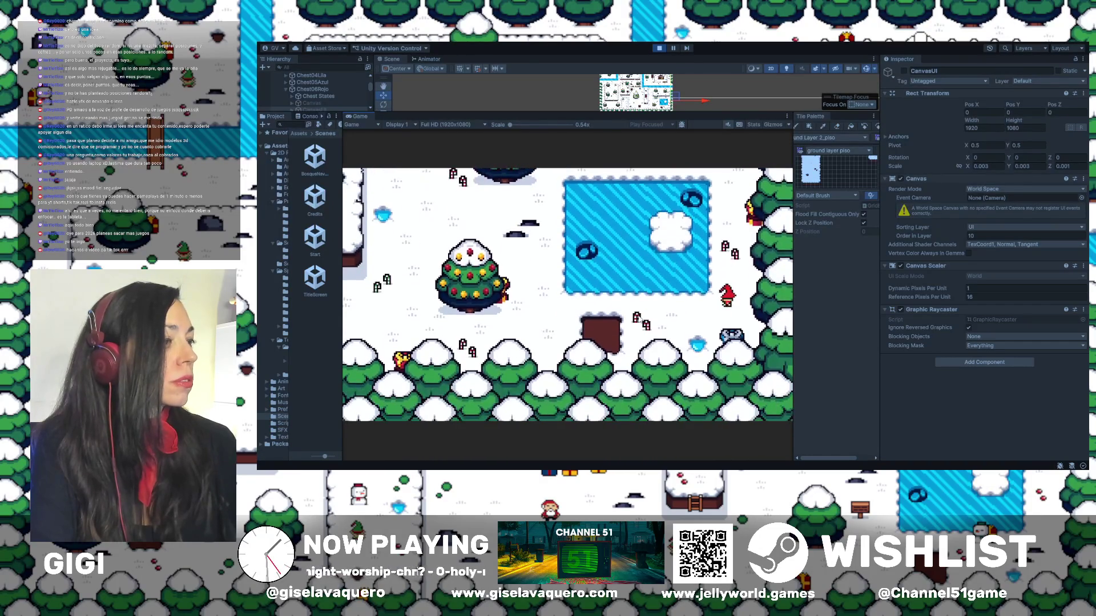
key("Down")
key("Left")
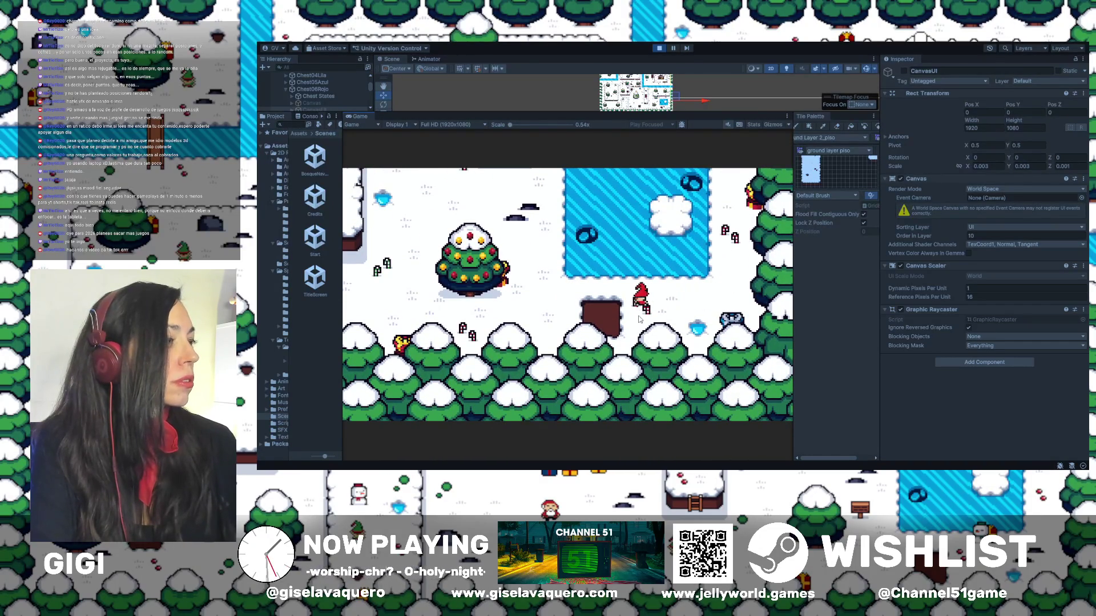
Step: Walk the player left along the tree line and climb the ladders onto the snowy platforms
key("Left")
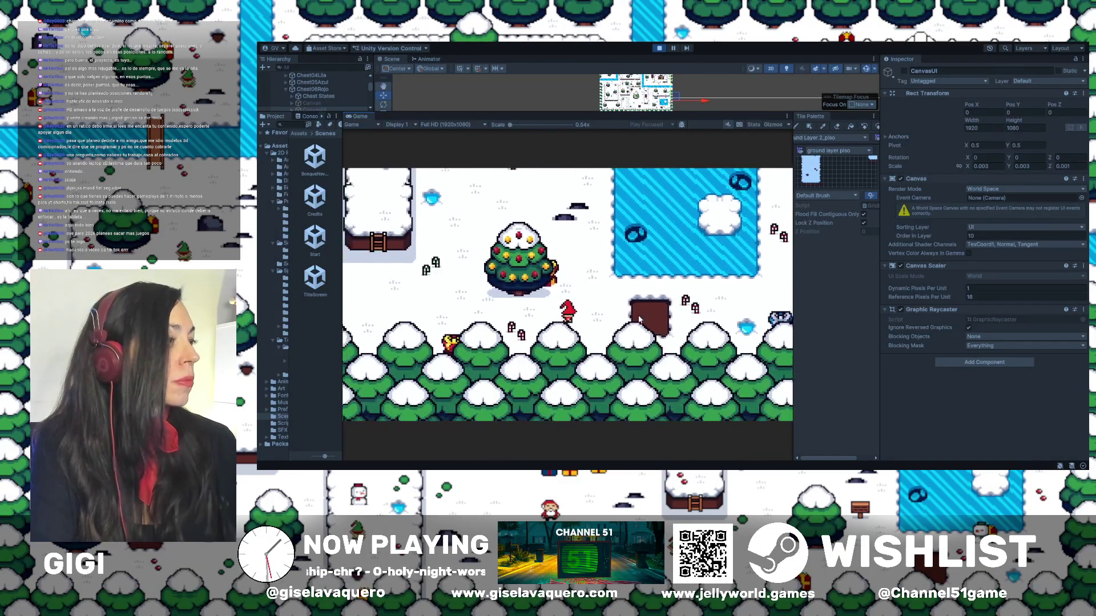
key("Left")
key("Up")
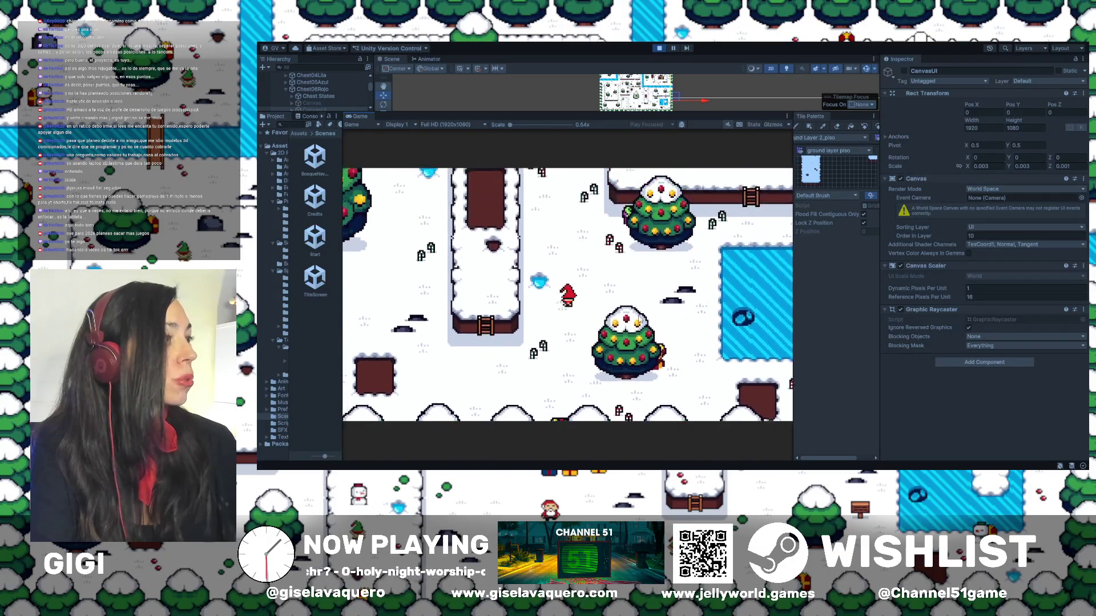
key("Left")
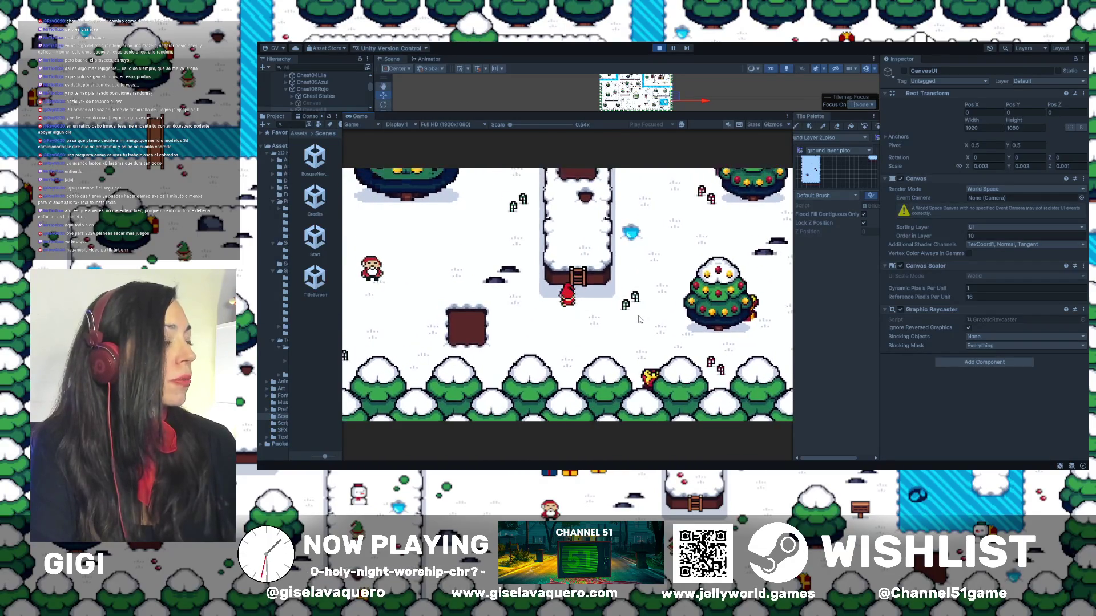
key("Up")
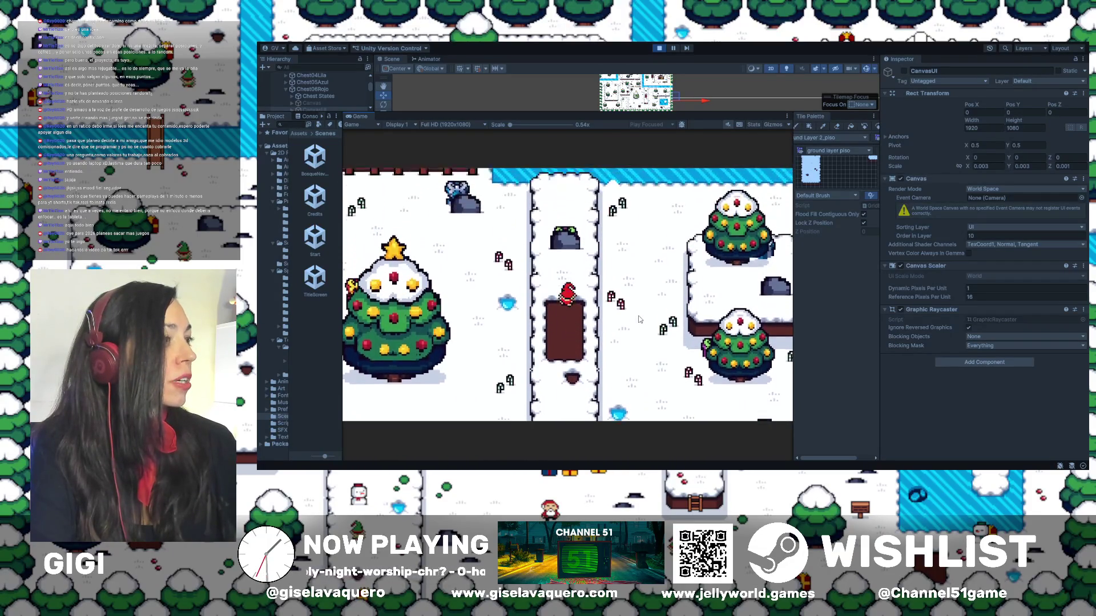
key("Down")
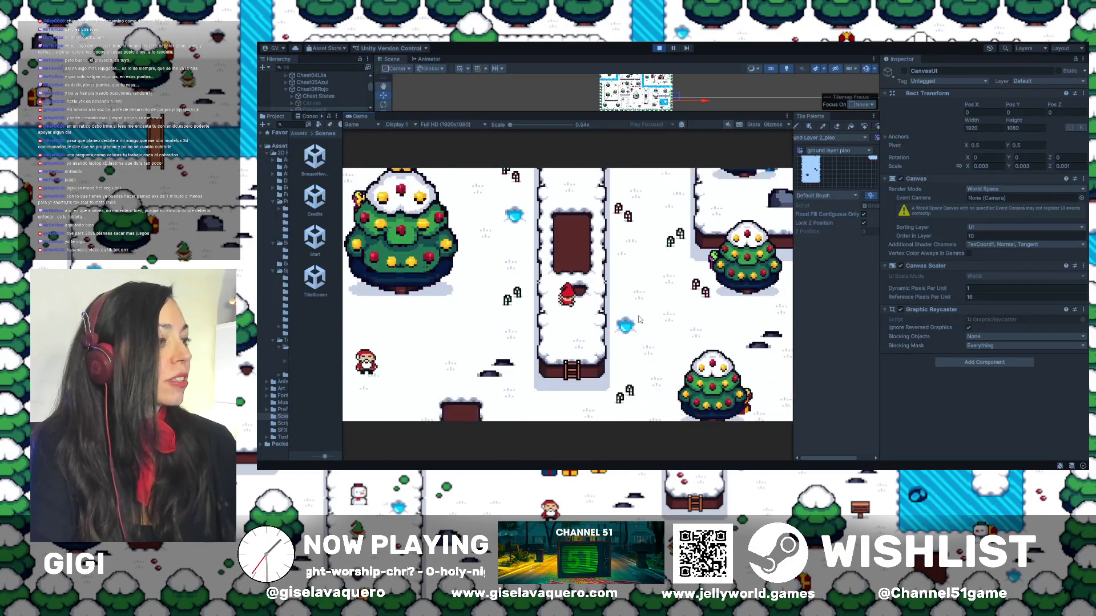
key("Right")
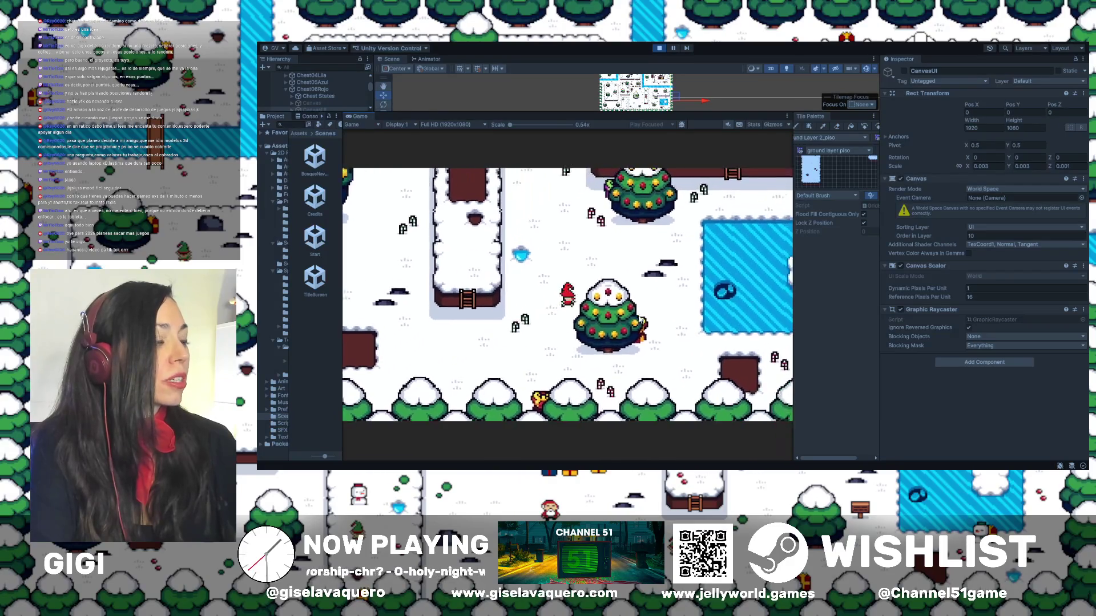
key("Up")
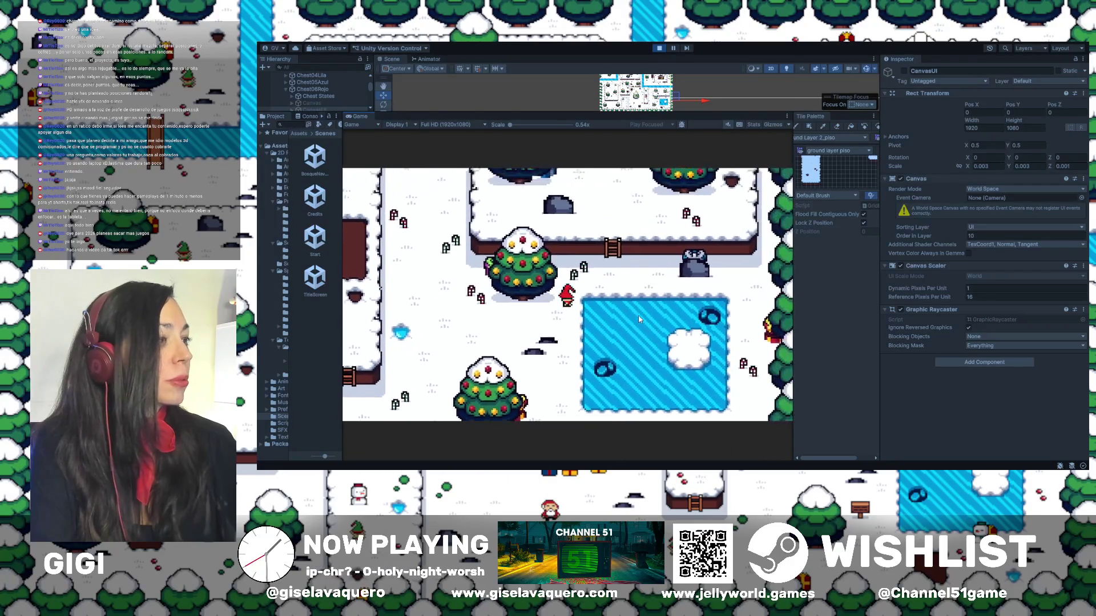
key("Up")
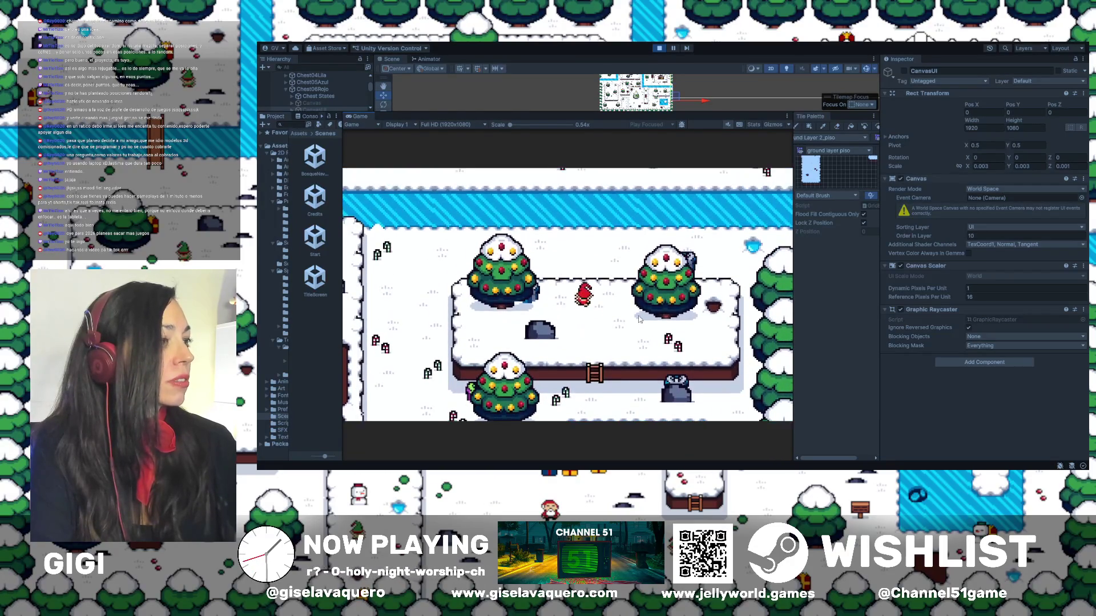
key("Down")
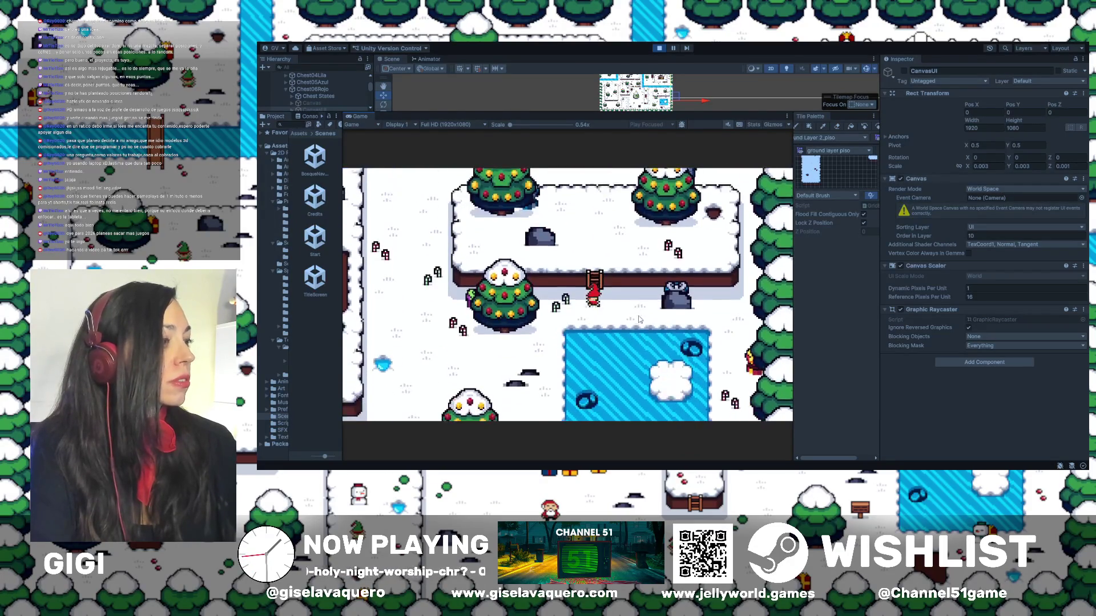
key("Left")
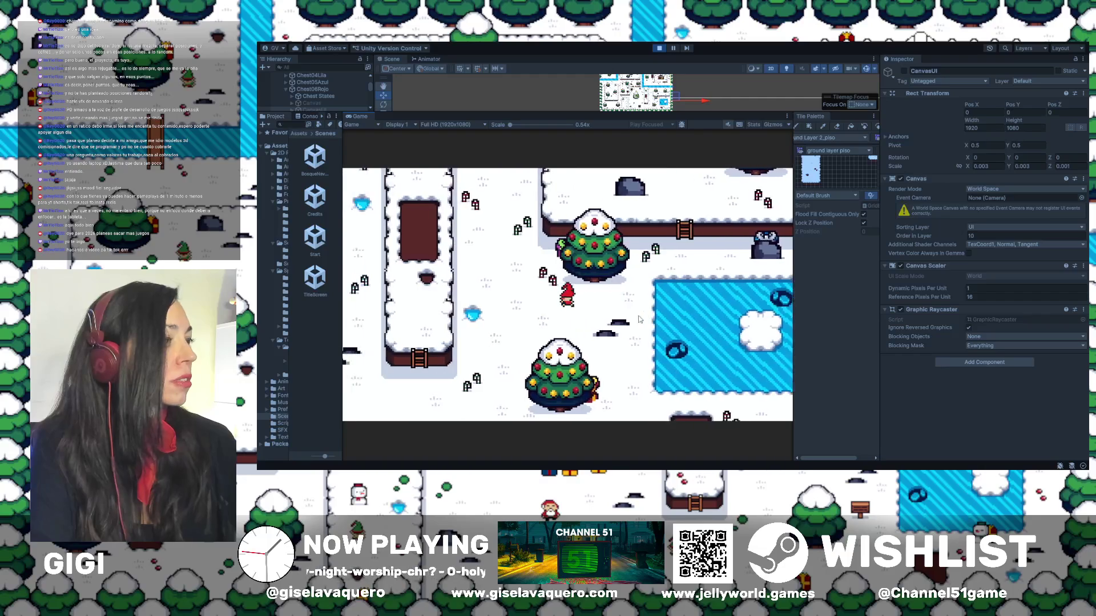
Step: Walk the player up and right to the tree below the icy water strip
key("Up")
key("Right")
key("Up")
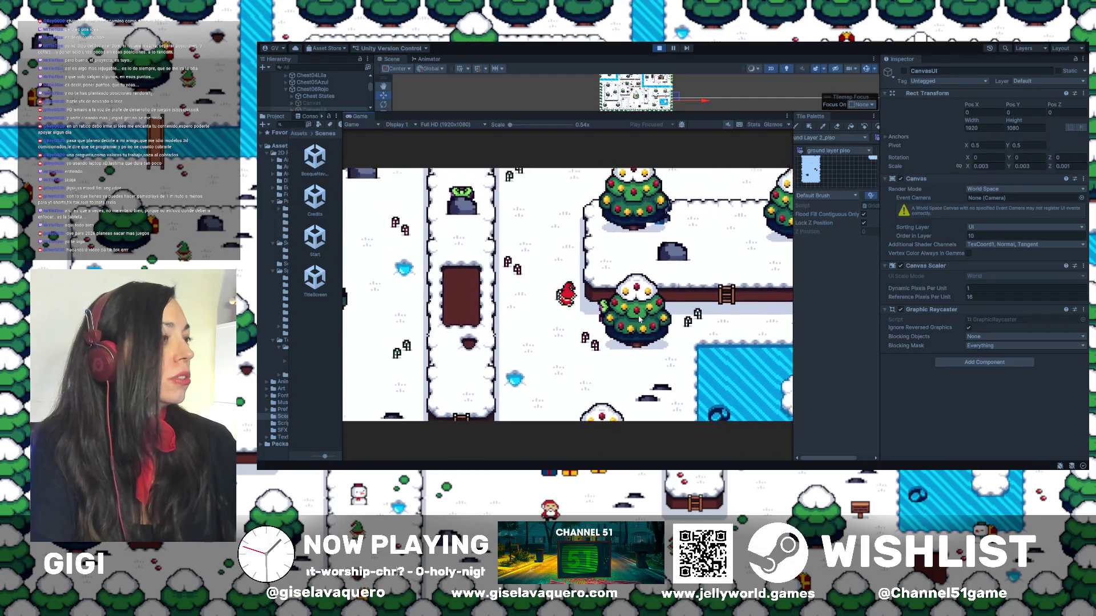
key("Right")
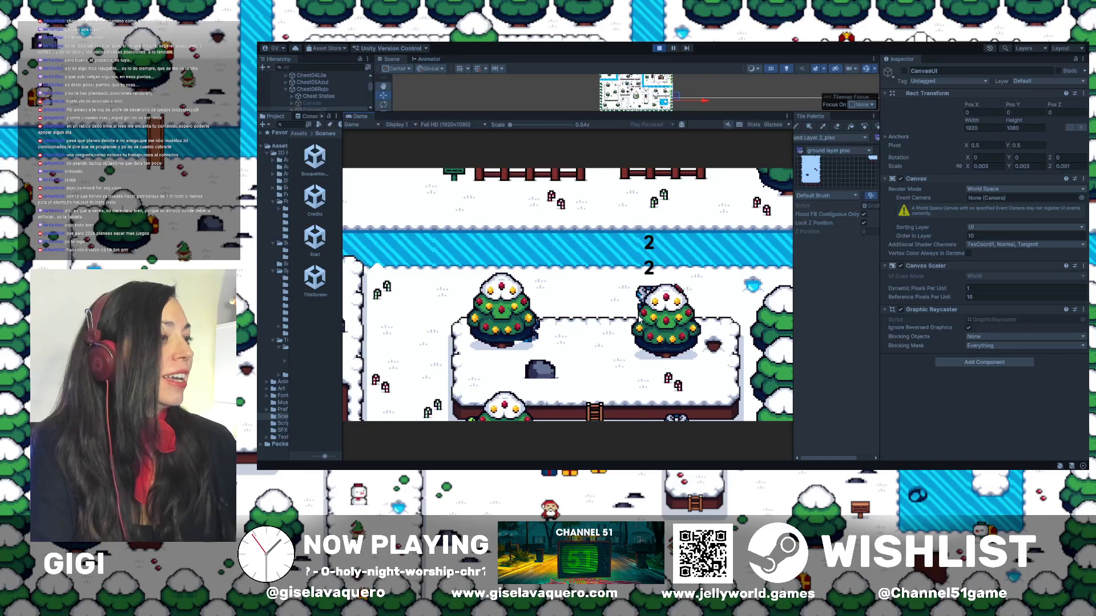
key("Up")
key("Down")
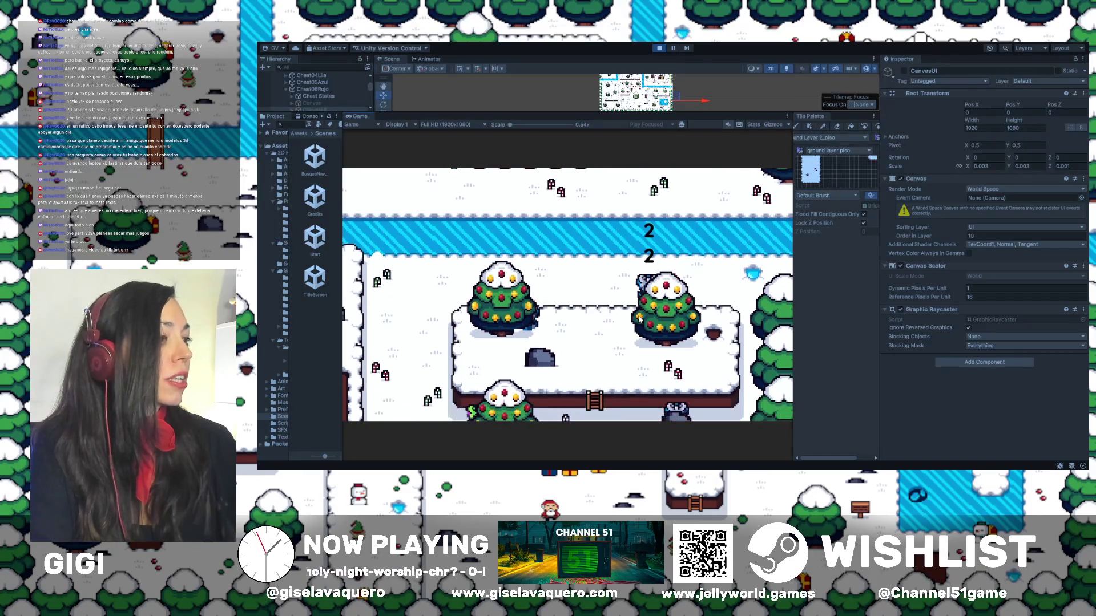
key("Up")
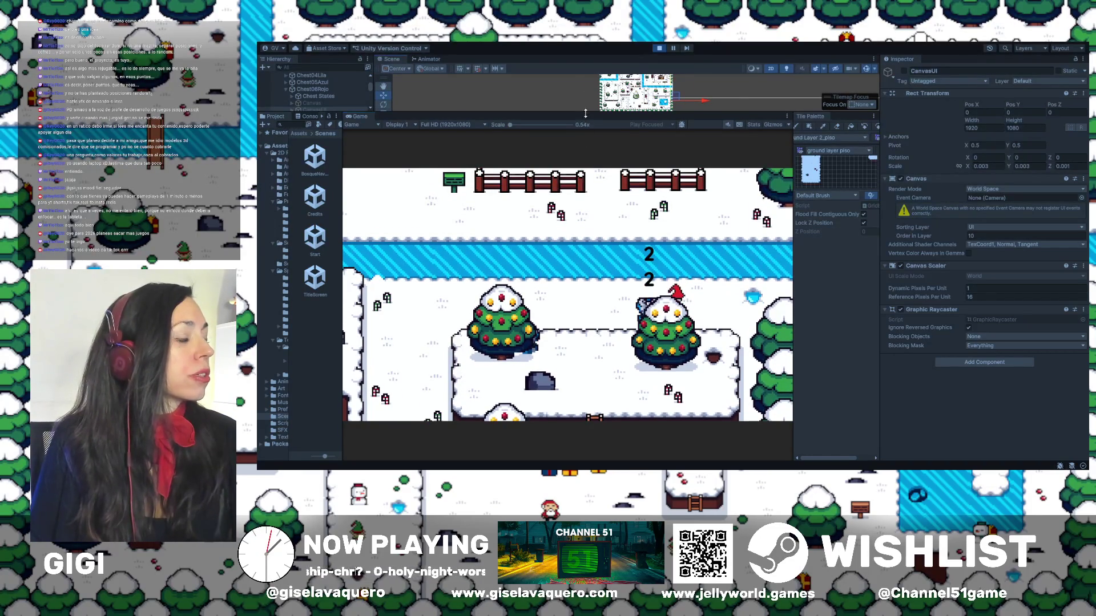
Step: Enlarge the Scene view, select Chest22Azul's Canvas, then cycle the selection to the player character
left_click_drag(586, 114, 585, 301)
scroll(634, 188, "up", 3)
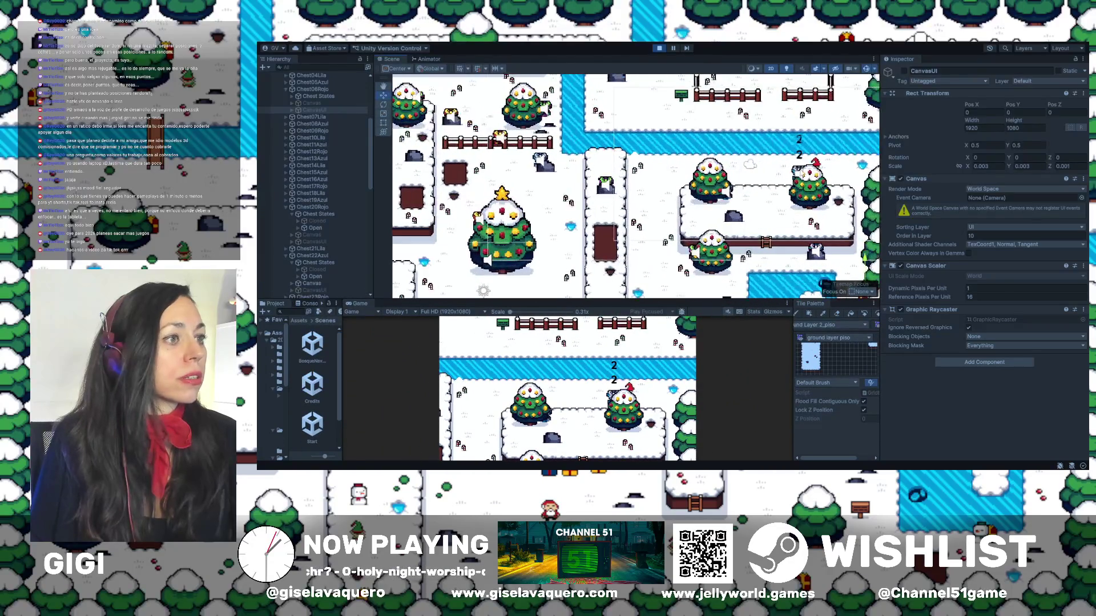
left_click(799, 170)
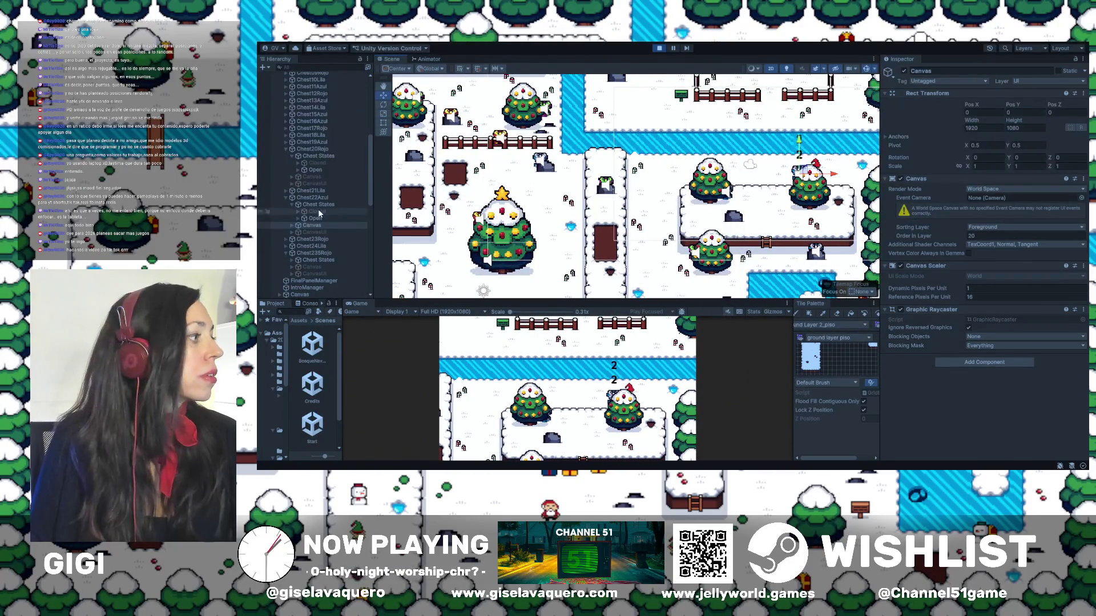
left_click(813, 165)
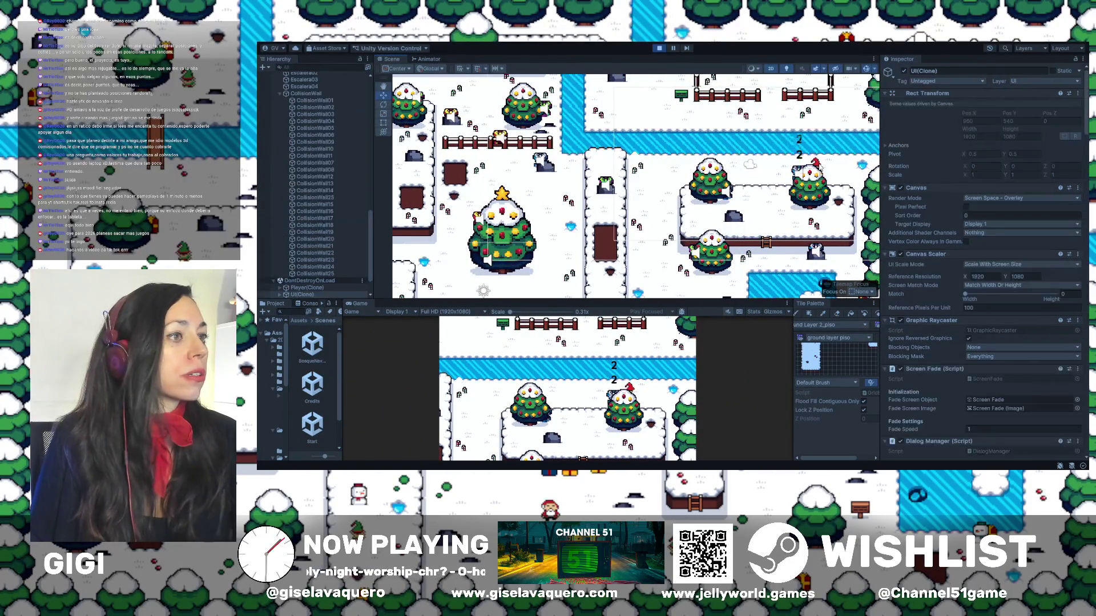
left_click(814, 166)
left_click(813, 165)
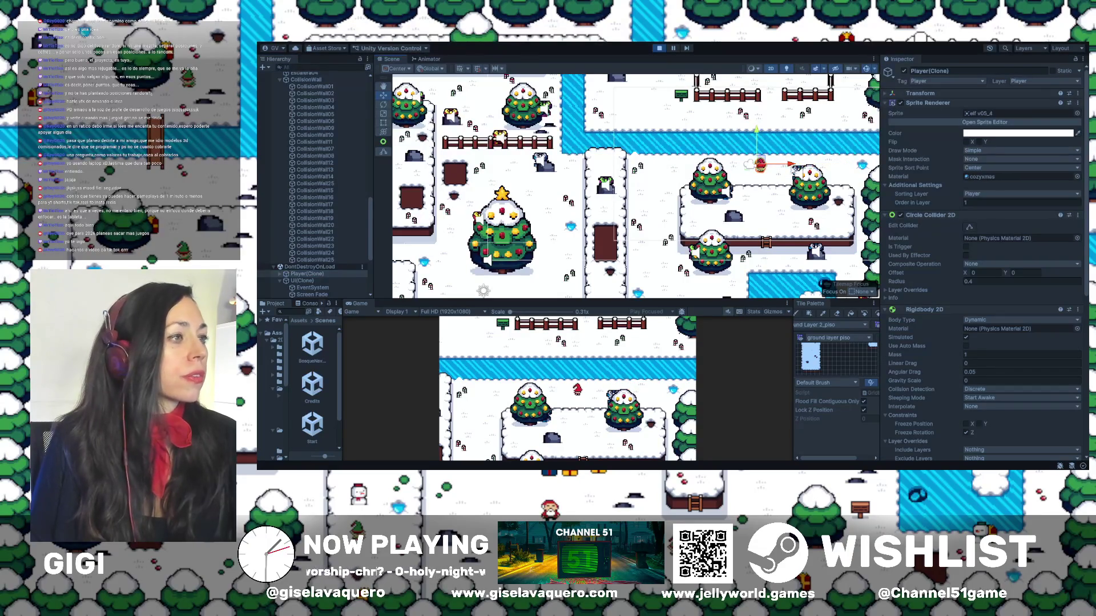
Step: Select GiftGameManager in the Hierarchy to show its arrays: 25 total gifts, 24 collected
scroll(347, 132, "up", 5)
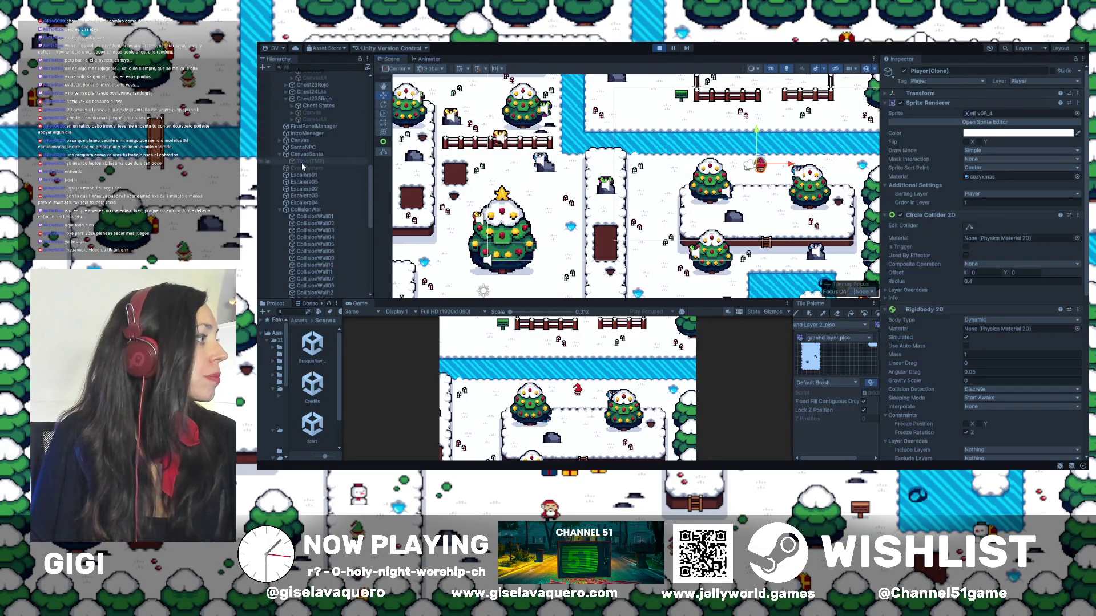
scroll(313, 133, "up", 2)
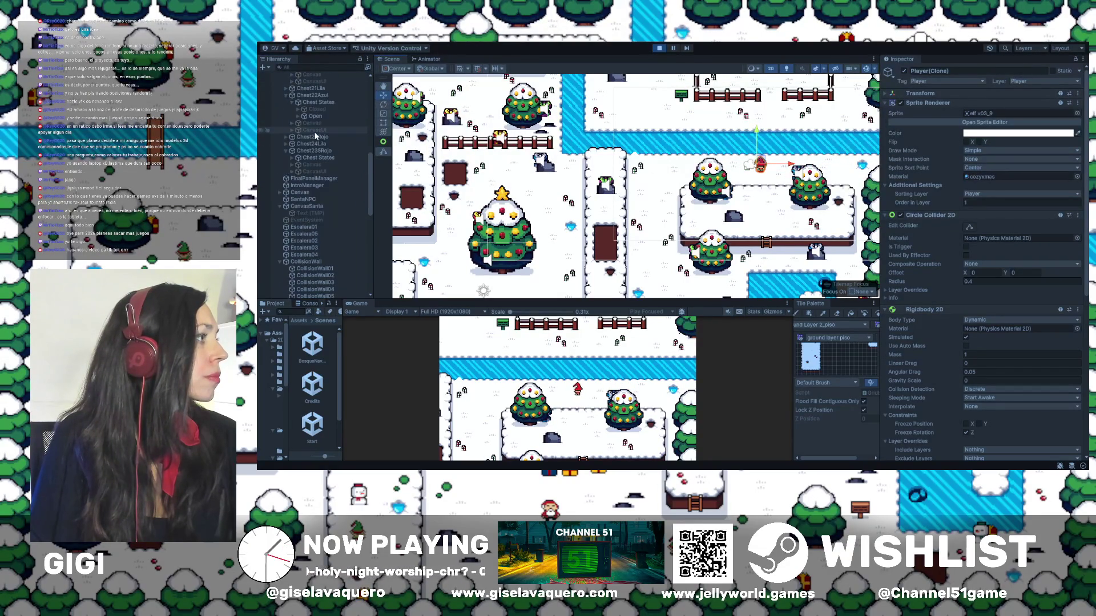
scroll(307, 106, "up", 8)
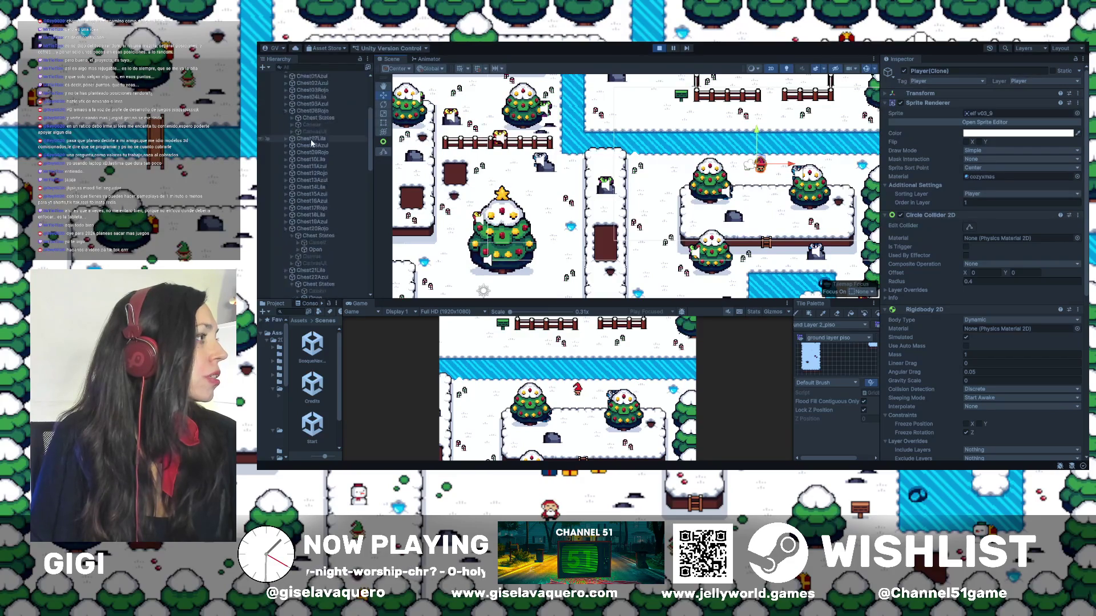
left_click(311, 141)
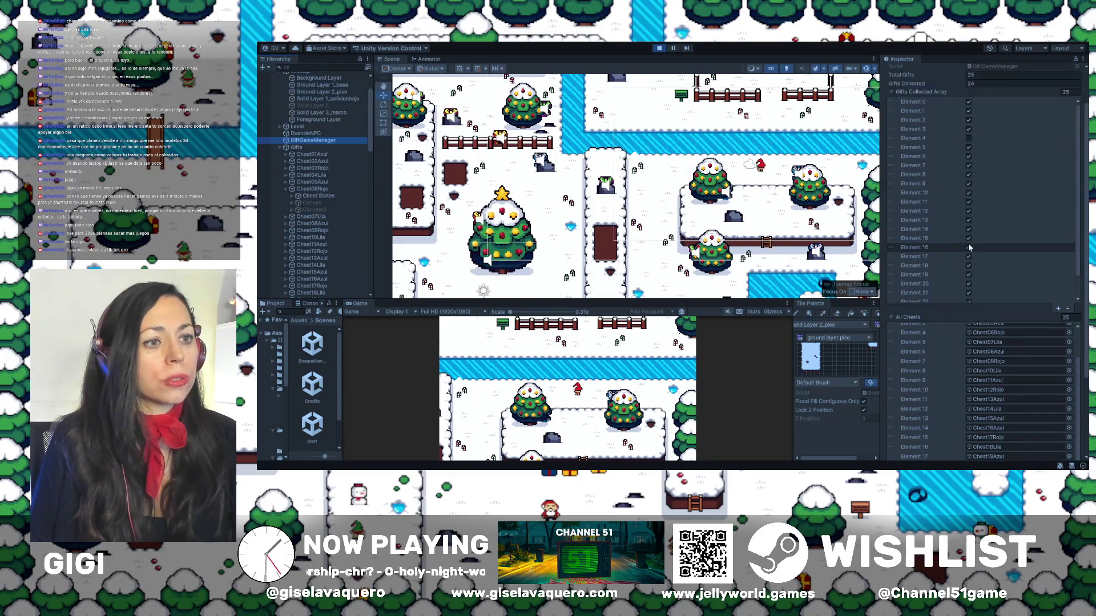
Step: Frame Chest04Lila and Chest03Rojo in the Scene view, ending on Chest04Lila
double_click(299, 176)
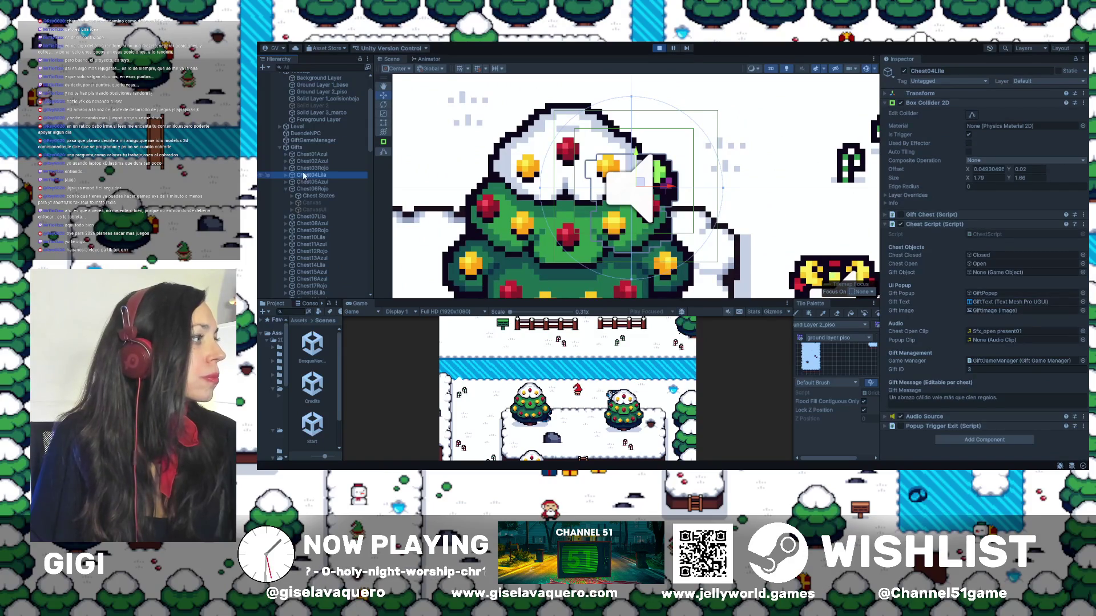
double_click(312, 168)
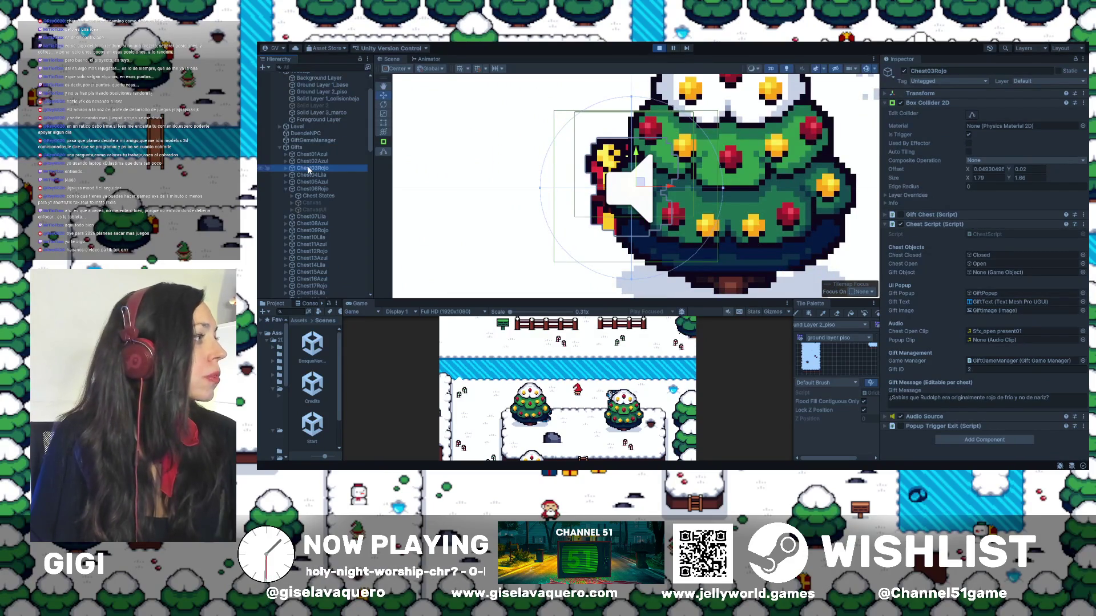
double_click(307, 175)
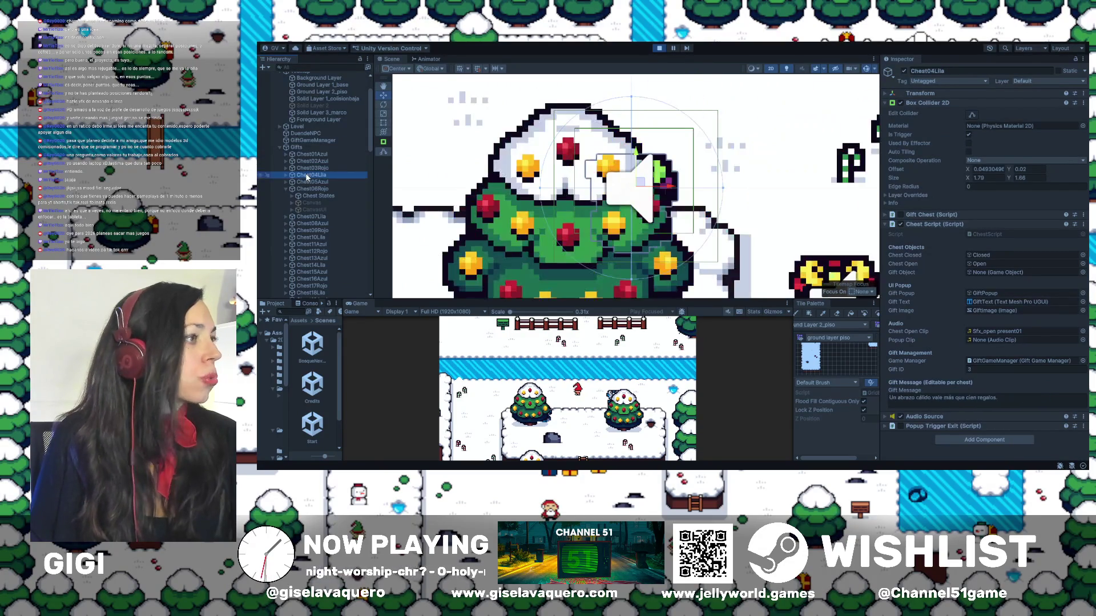
left_click_drag(594, 197, 654, 190)
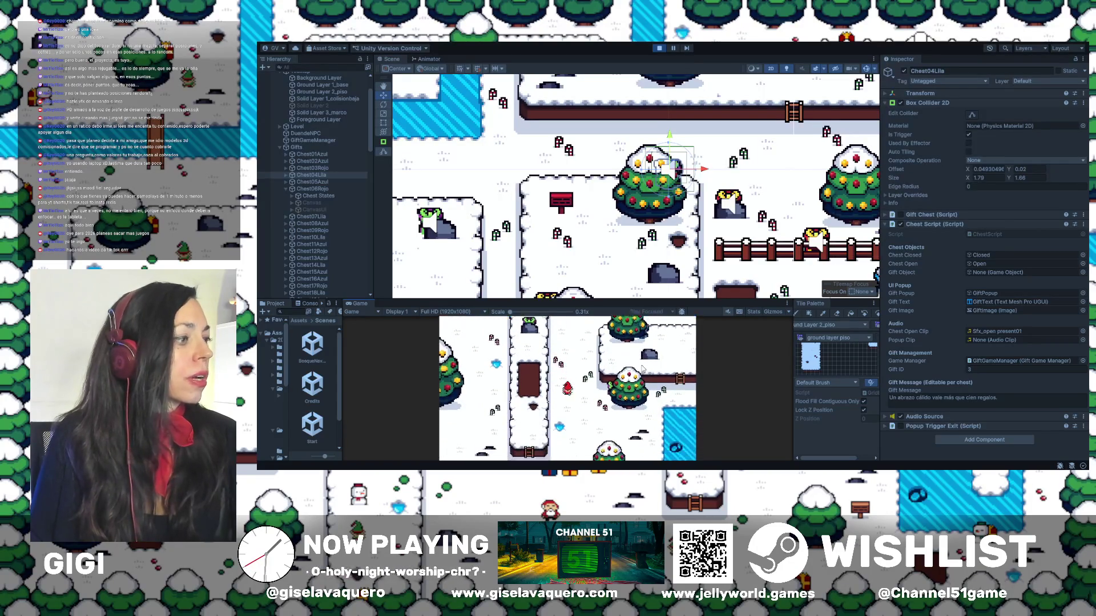
Step: Walk the player to Chest04Lila's tree, then nudge the chest upward and undo the move
key("Down")
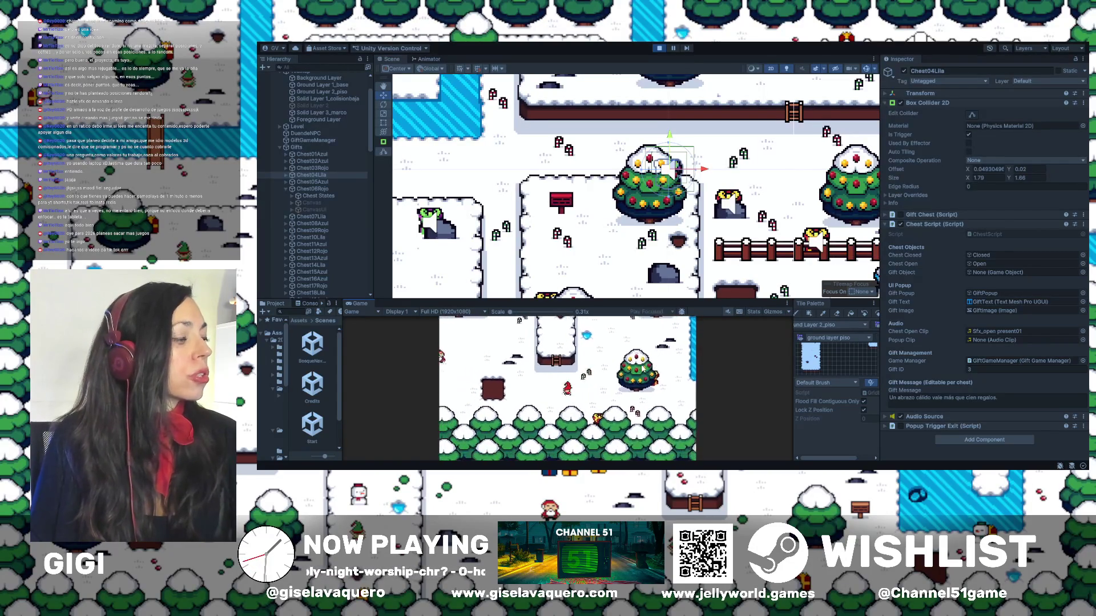
key("Up")
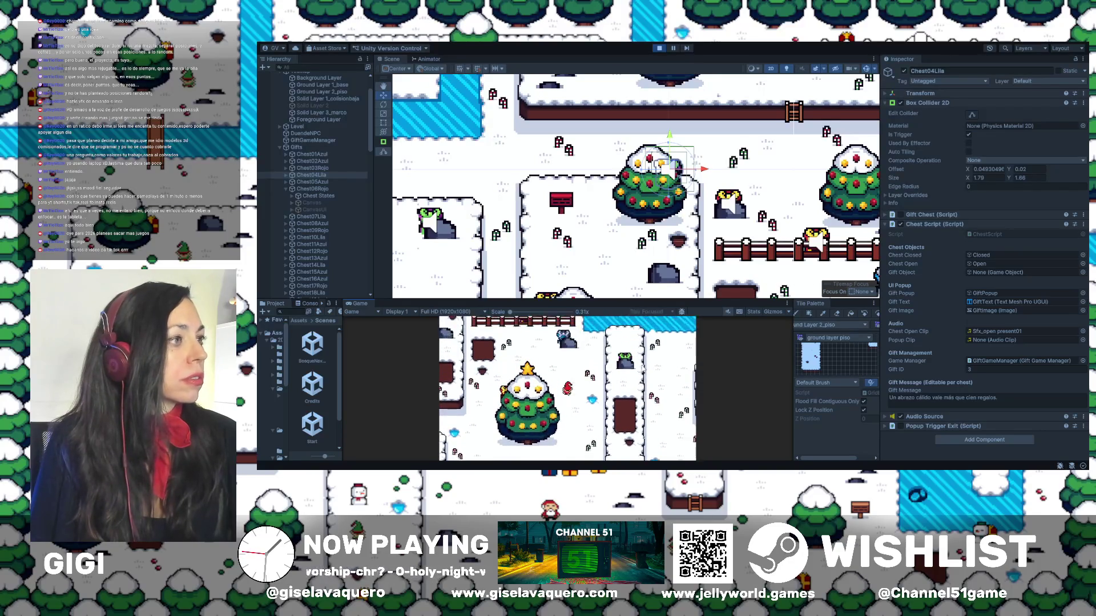
key("Up")
key("Left")
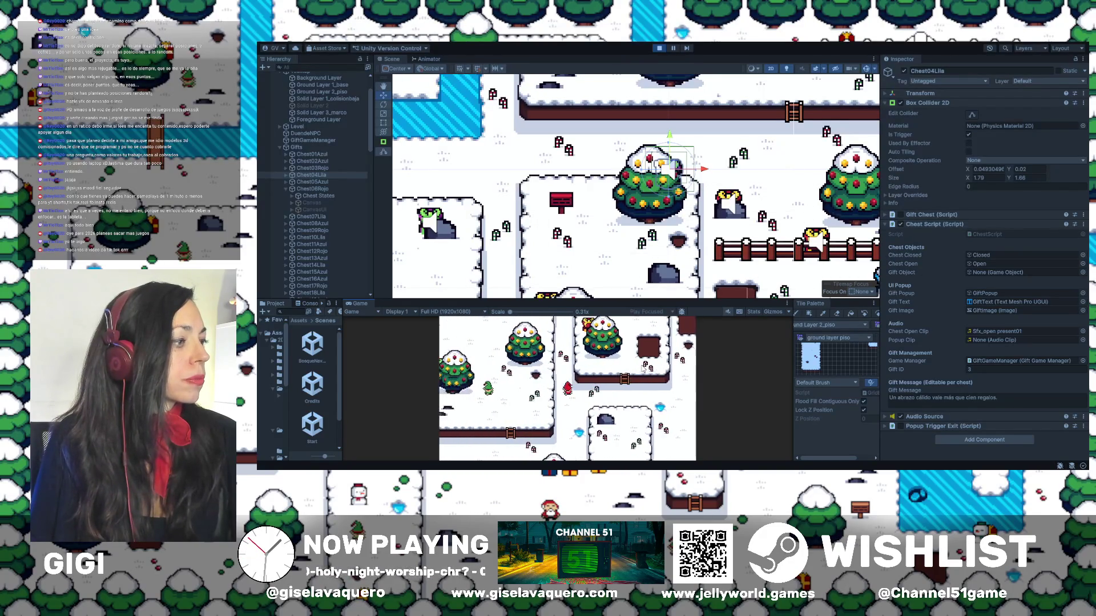
key("Up")
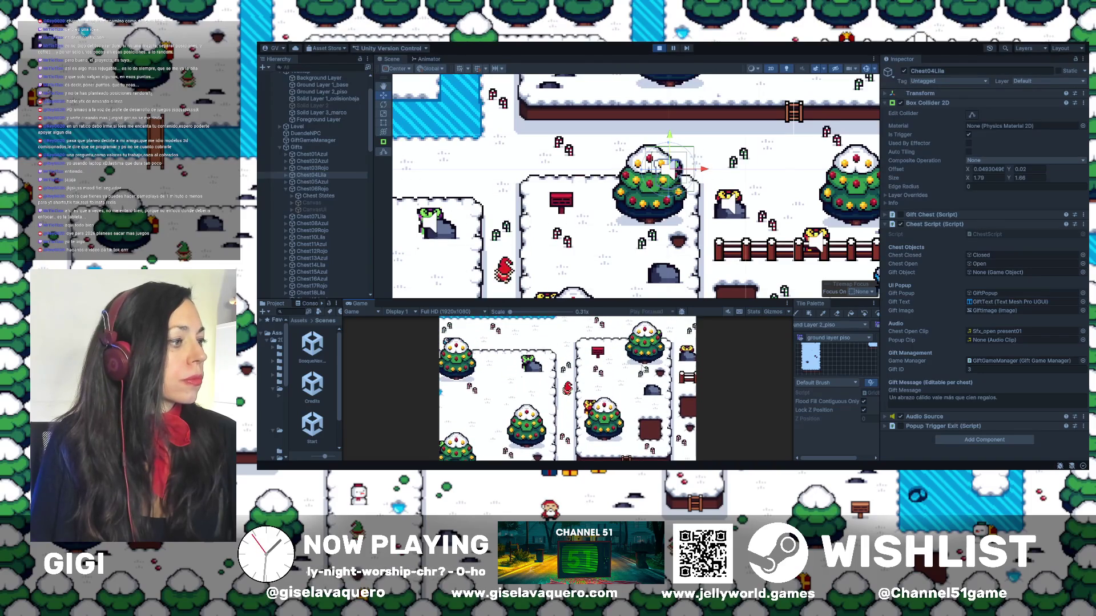
key("Up")
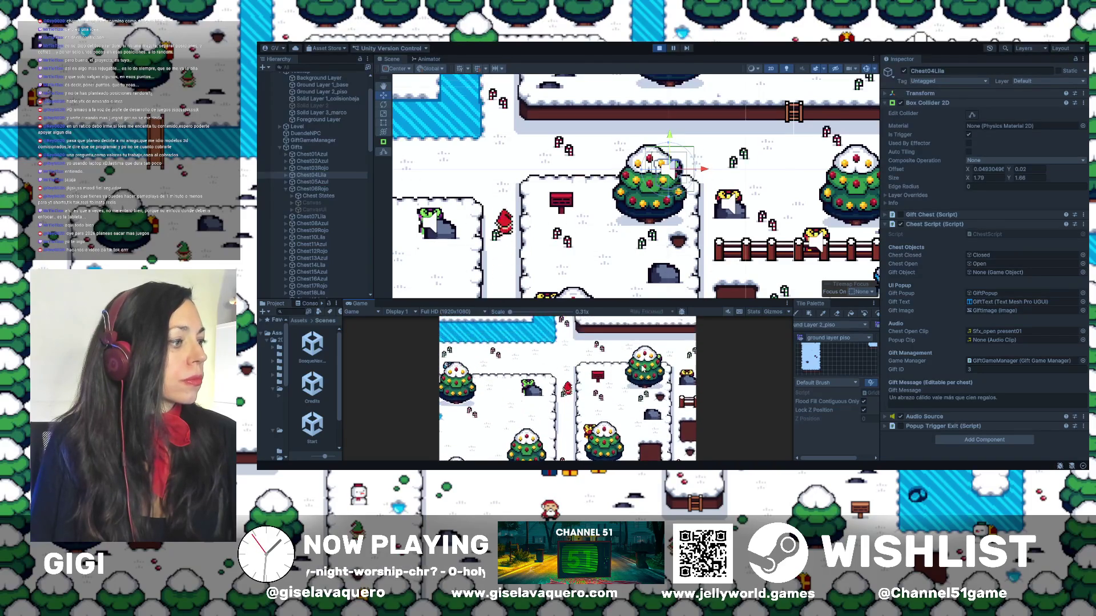
key("Right")
key("Right")
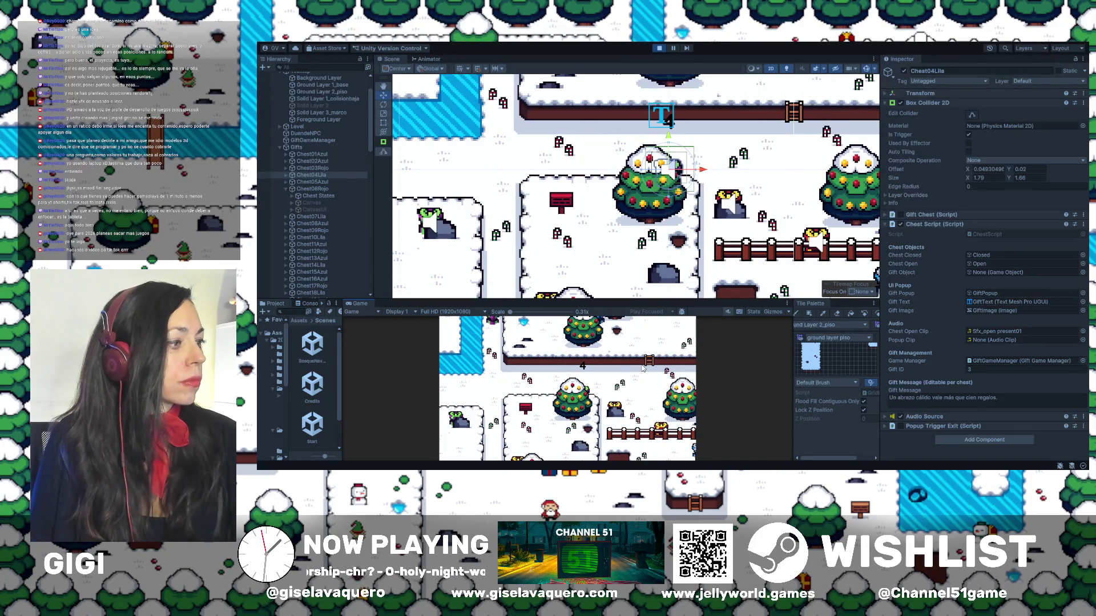
key("Right")
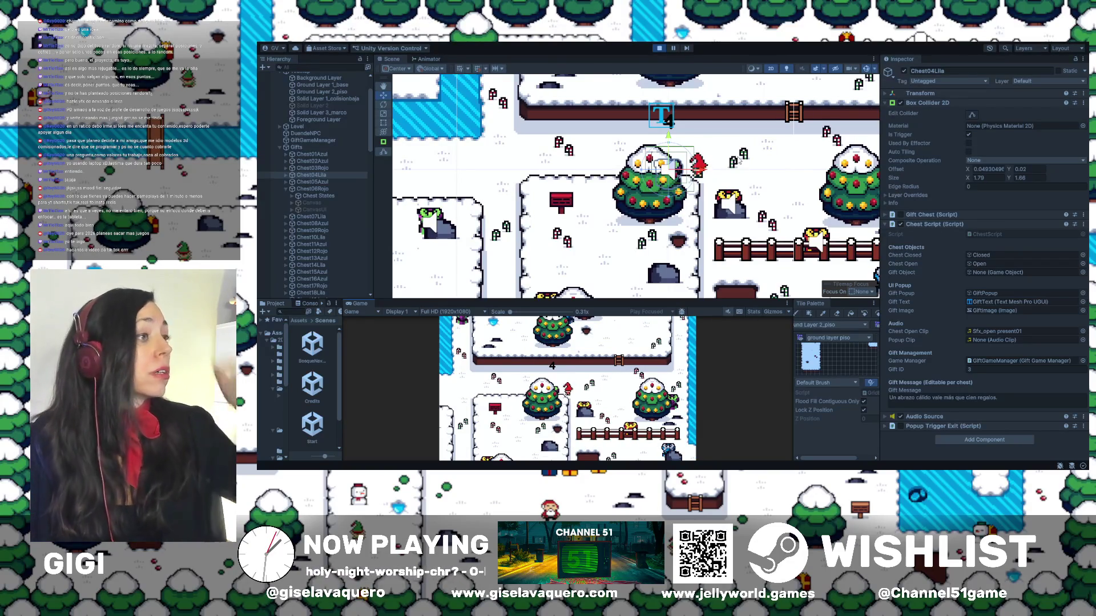
left_click_drag(667, 137, 677, 116)
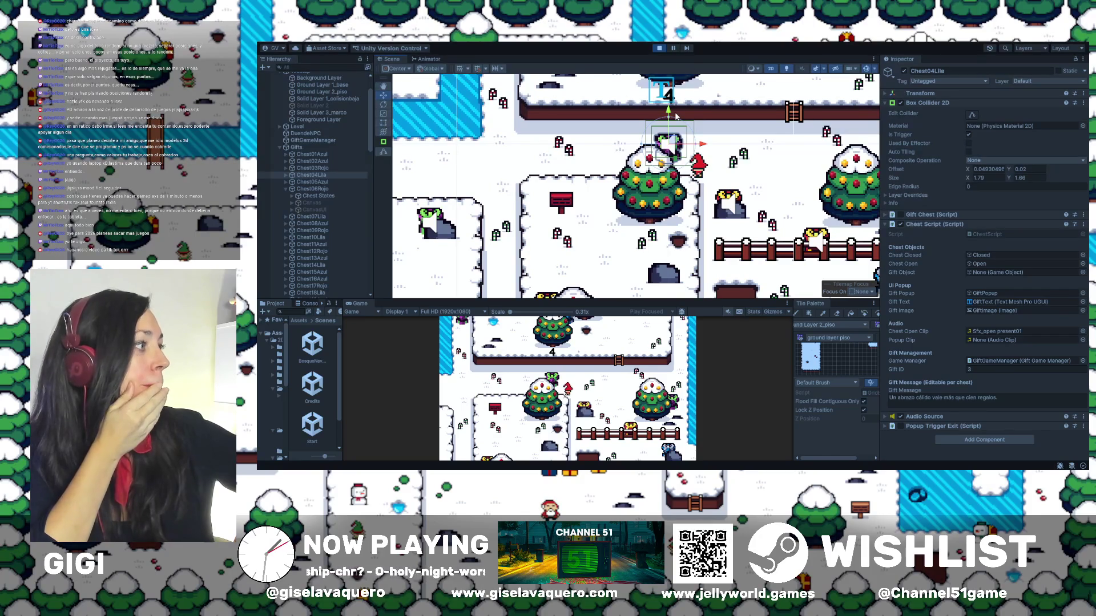
key("ctrl+z")
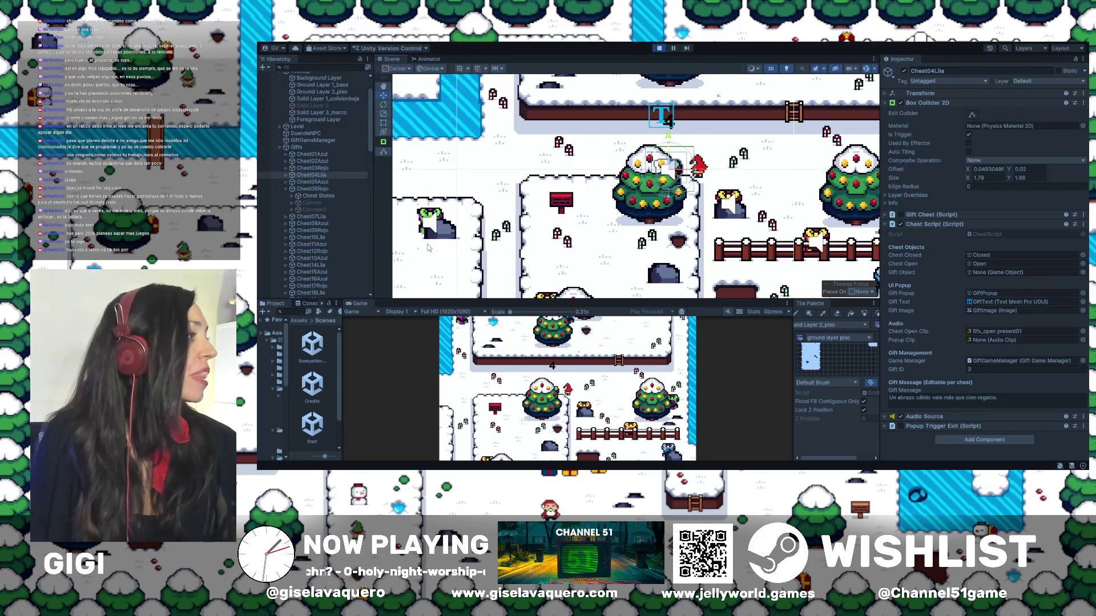
Step: Frame Chest03Rojo and Chest02Azul, then drag Chest02Azul upward and undo the move
double_click(324, 170)
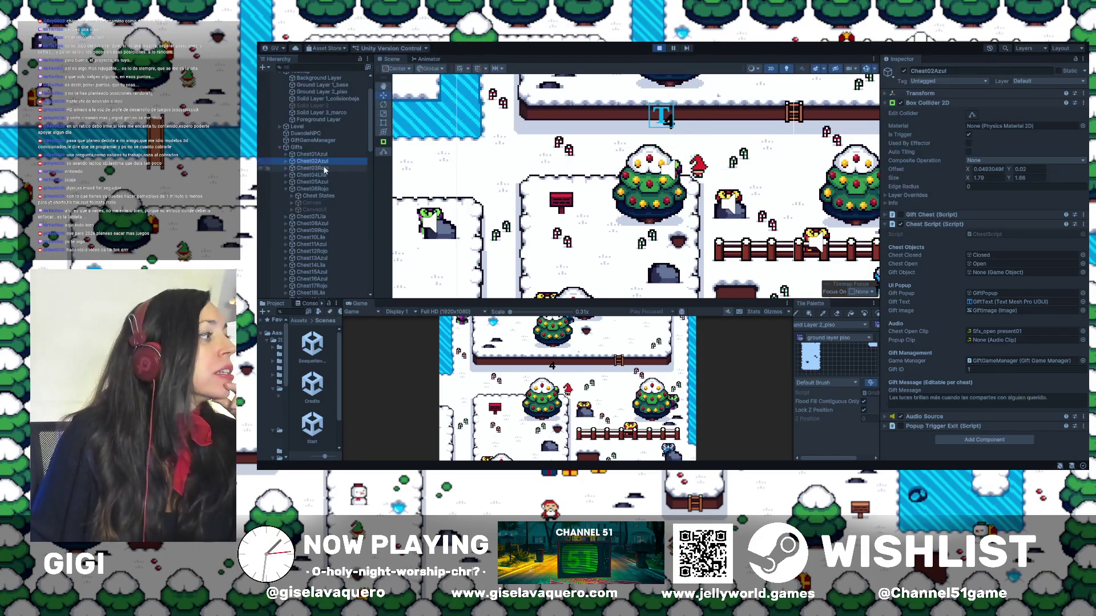
double_click(324, 162)
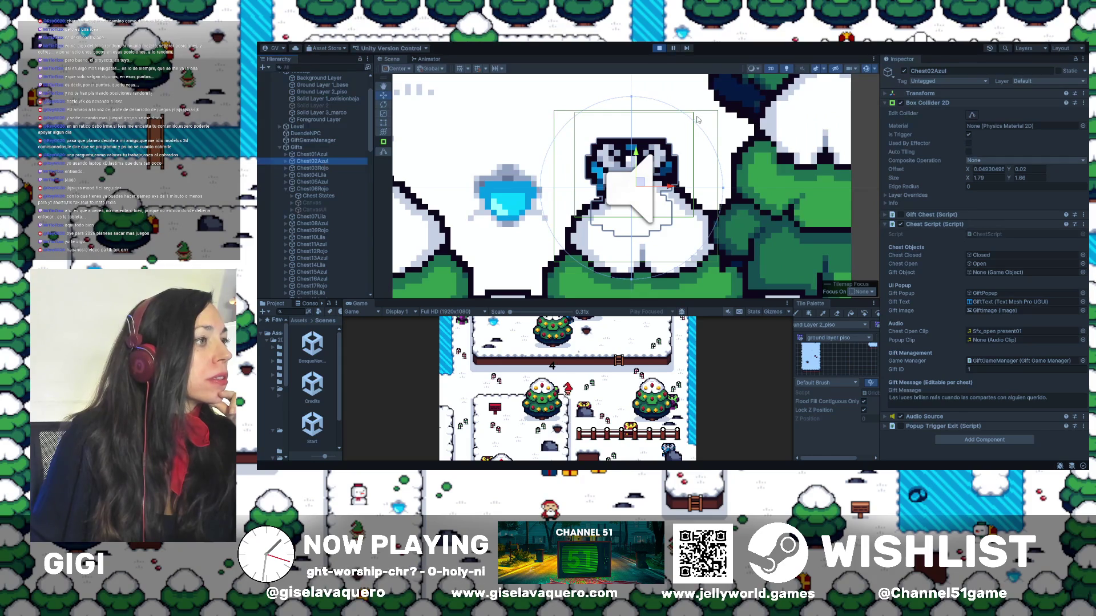
left_click_drag(635, 150, 632, 106)
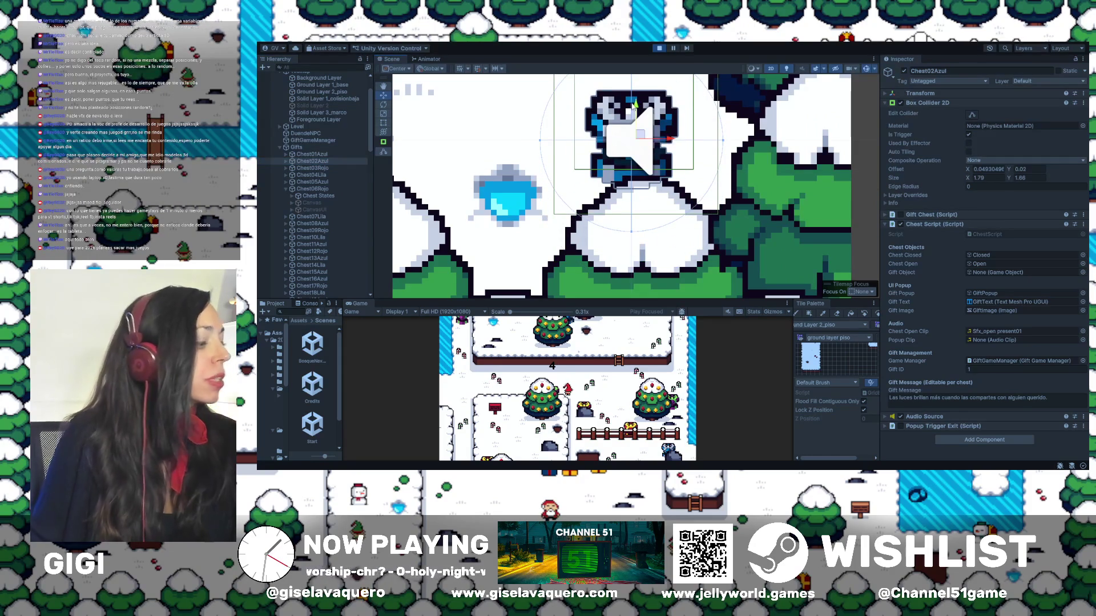
key("ctrl+z")
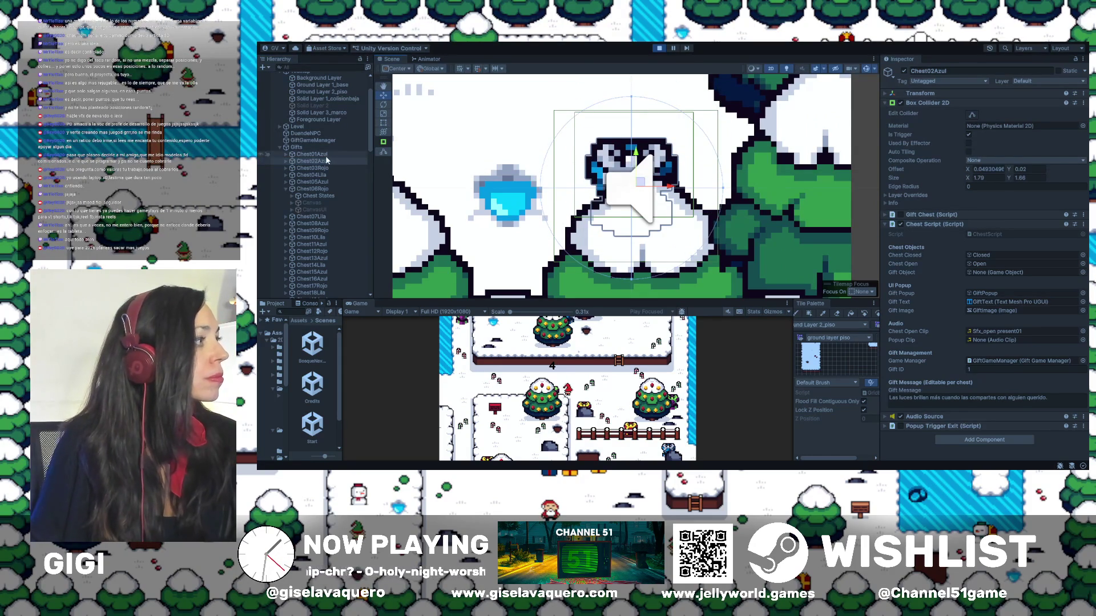
Step: Reframe Chest04Lila, peek at its children, then select GiftGameManager showing 24 of 25 gifts
double_click(308, 176)
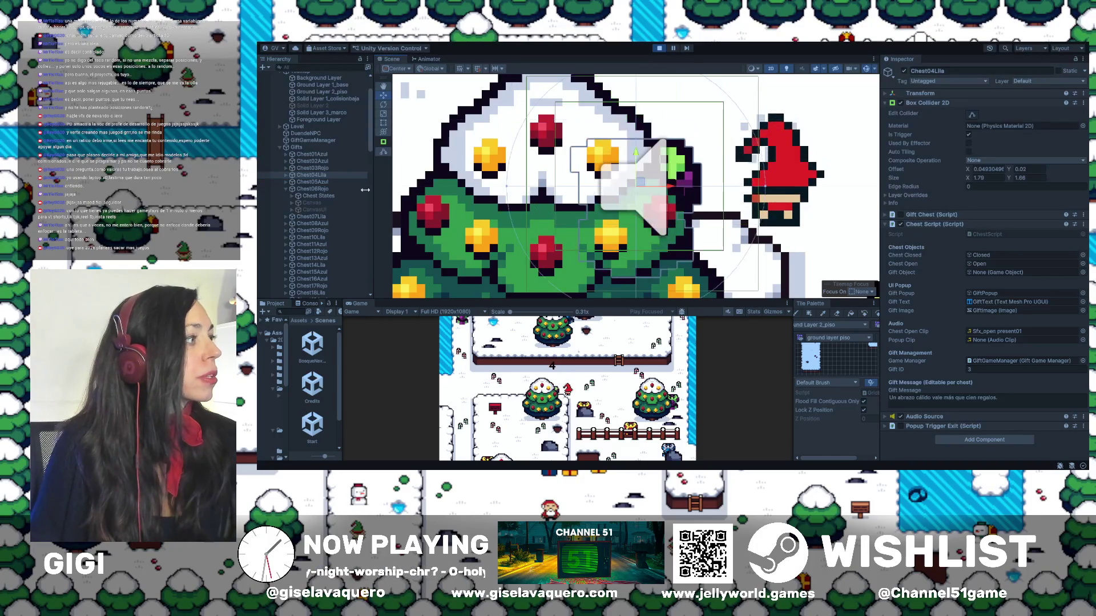
left_click(286, 176)
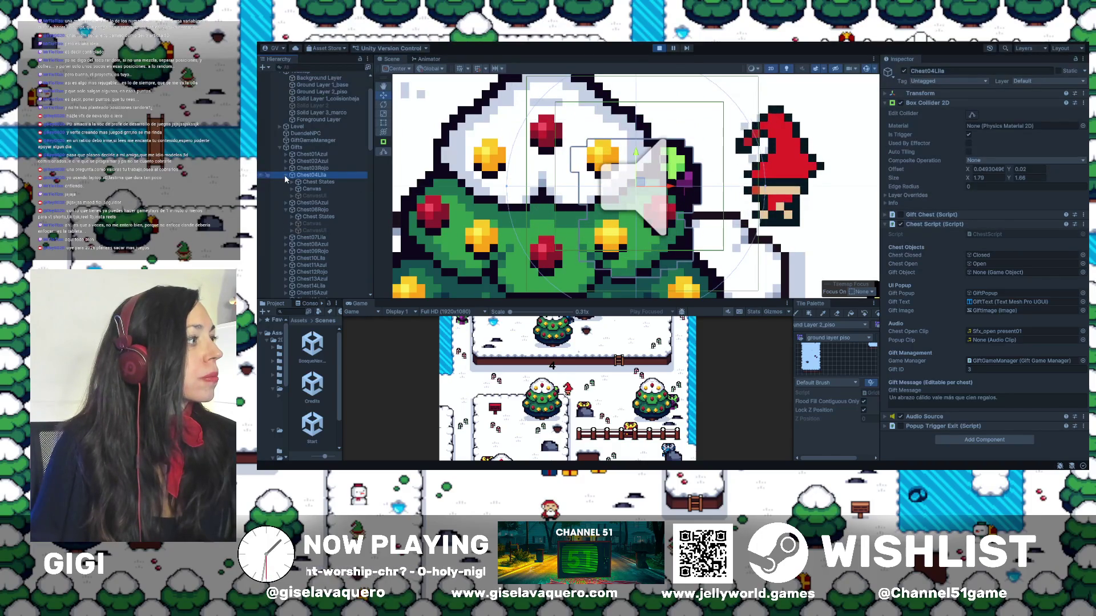
left_click(285, 175)
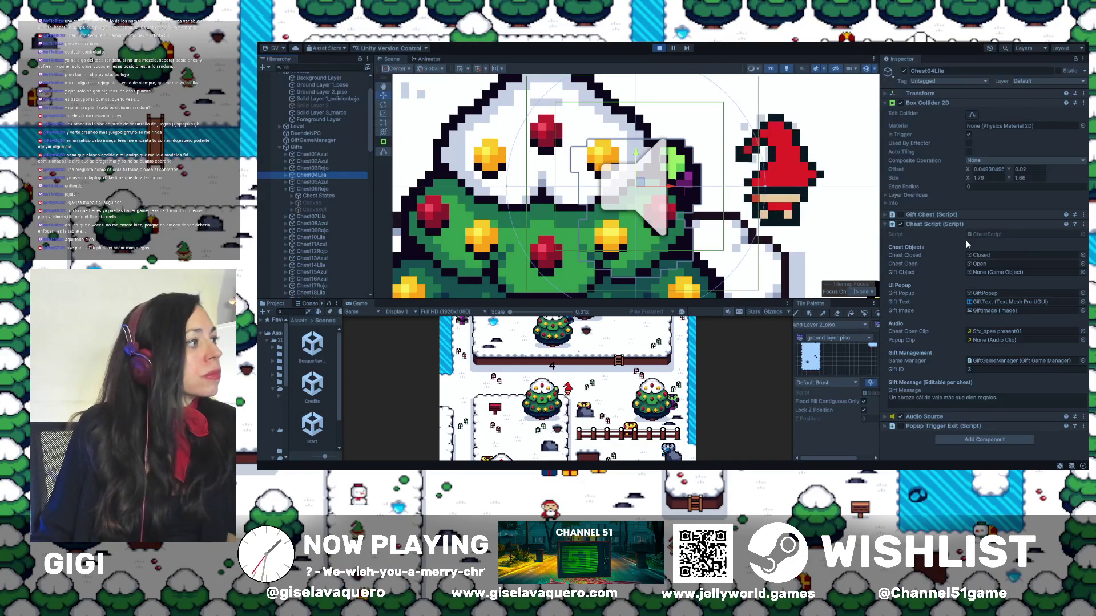
scroll(704, 185, "down", 2)
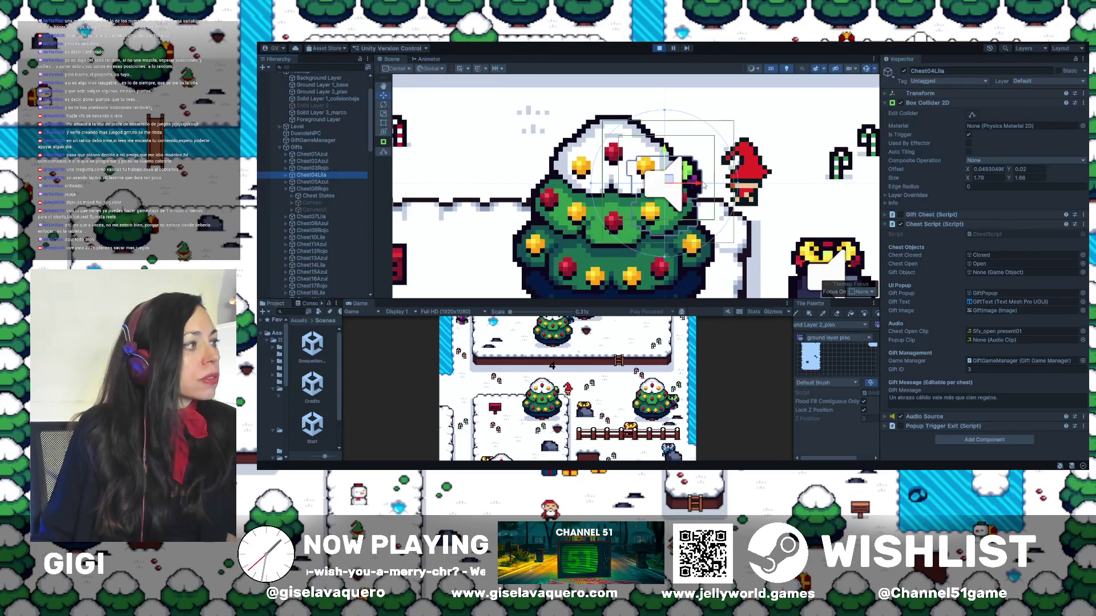
left_click(300, 140)
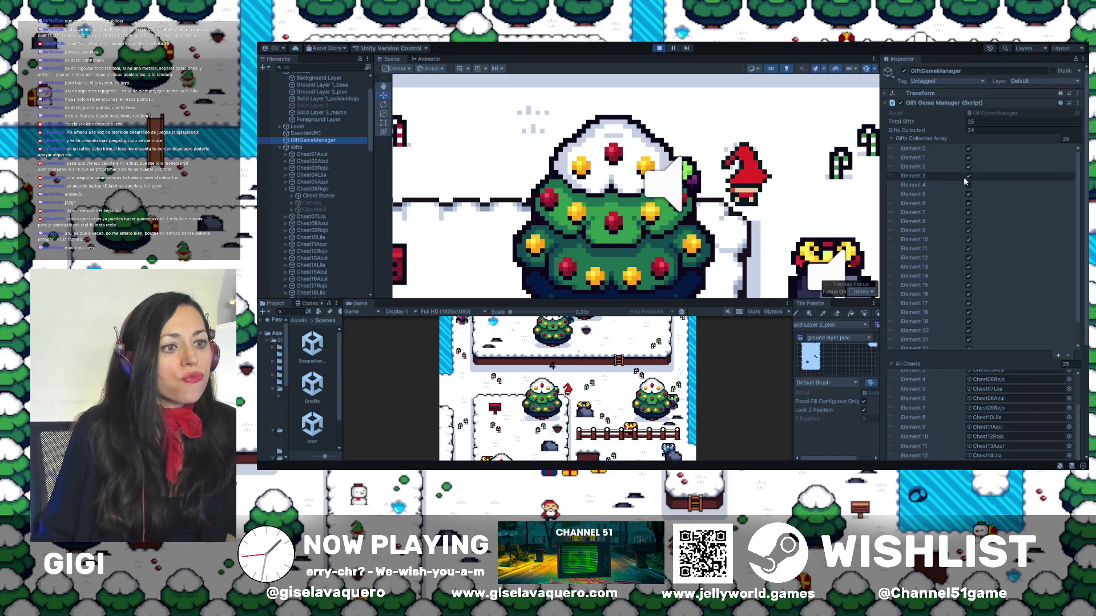
Step: Check Element 4 of the Gifts Collected array, then select and expand Chest04Lila in the Hierarchy
scroll(982, 203, "down", 4)
scroll(992, 214, "up", 4)
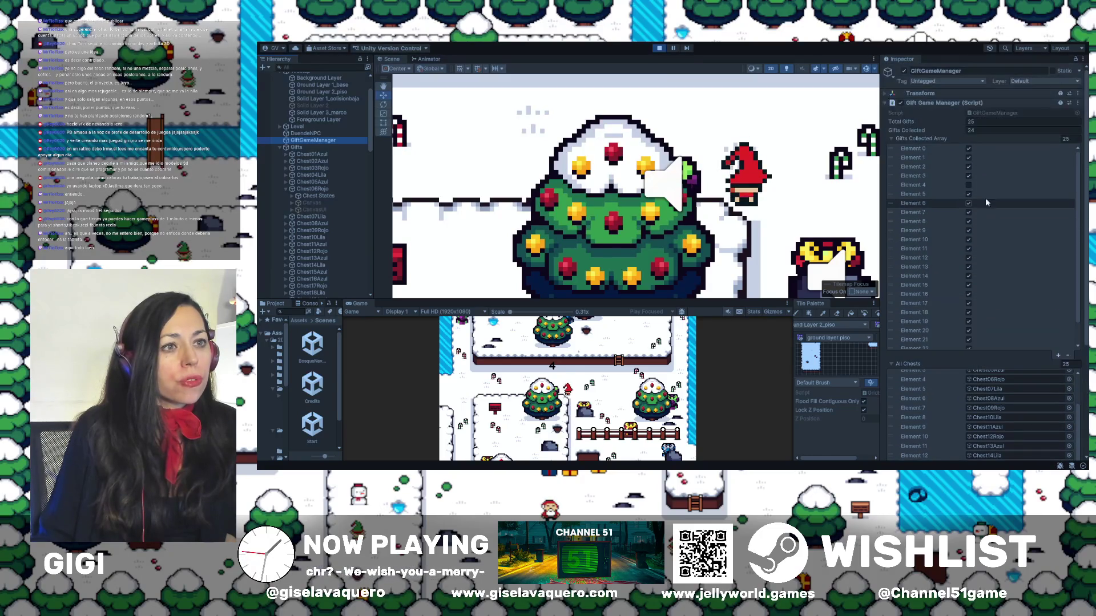
left_click(911, 186)
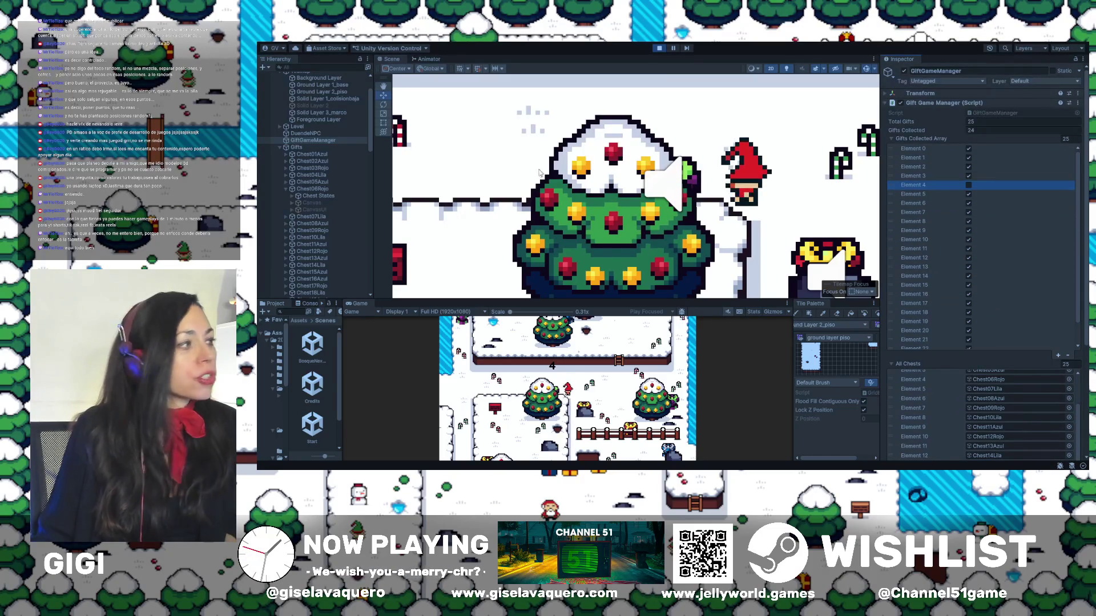
left_click(316, 176)
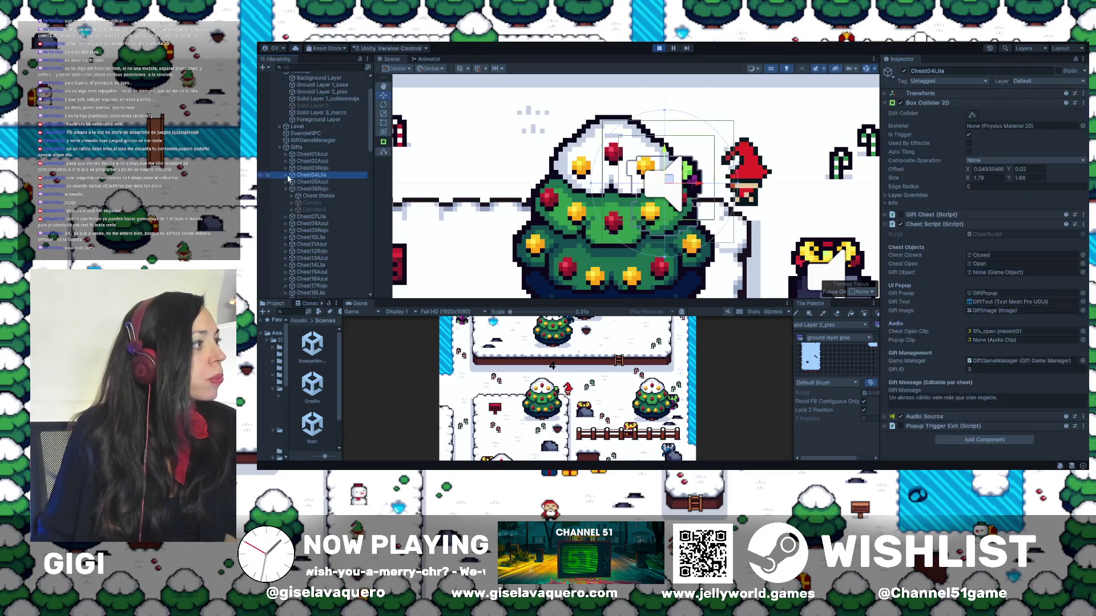
key("Right")
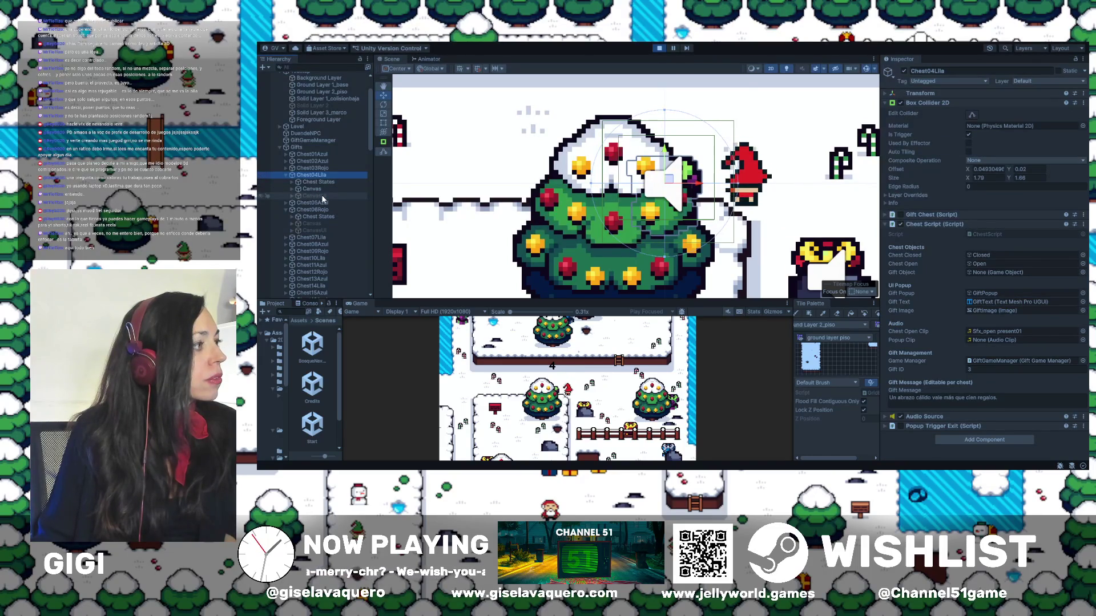
Step: Activate Chest04Lila's CanvasUI, frame it in the Scene view, then deactivate it
left_click(322, 197)
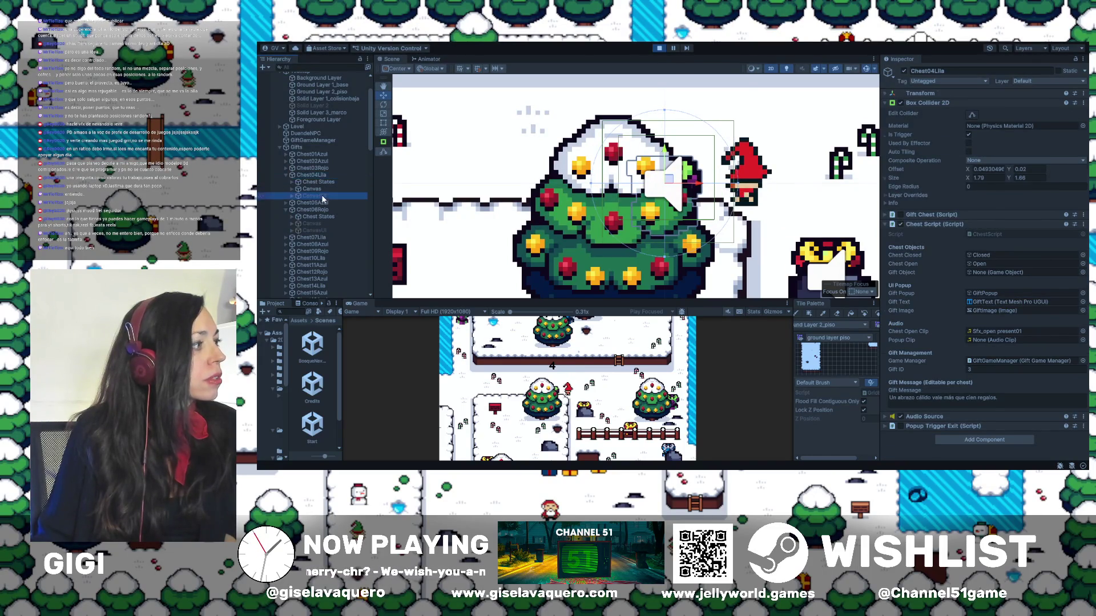
left_click(904, 71)
scroll(665, 174, "down", 2)
key("f")
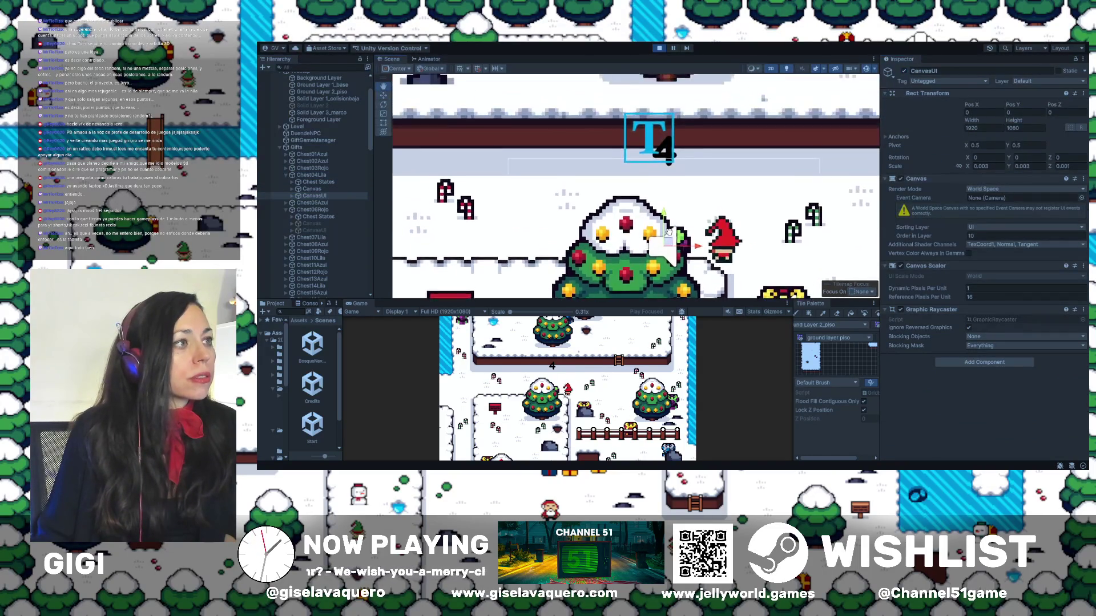
left_click(904, 71)
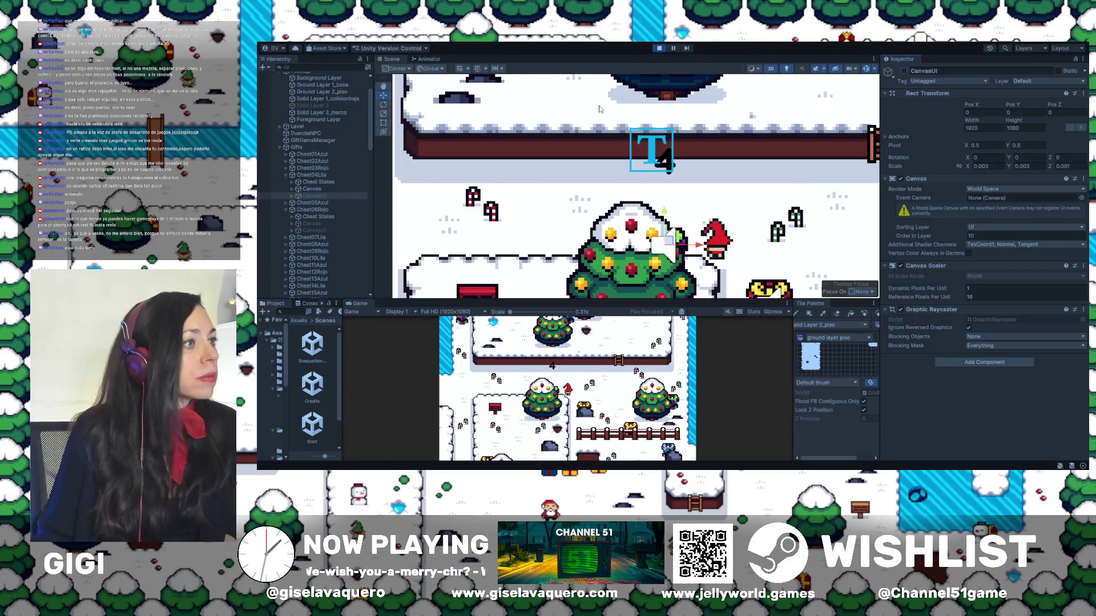
Step: Expand Chest04Lila's Canvas to inspect its Text (TMP) label, then look at Chest05Azul
left_click(292, 189)
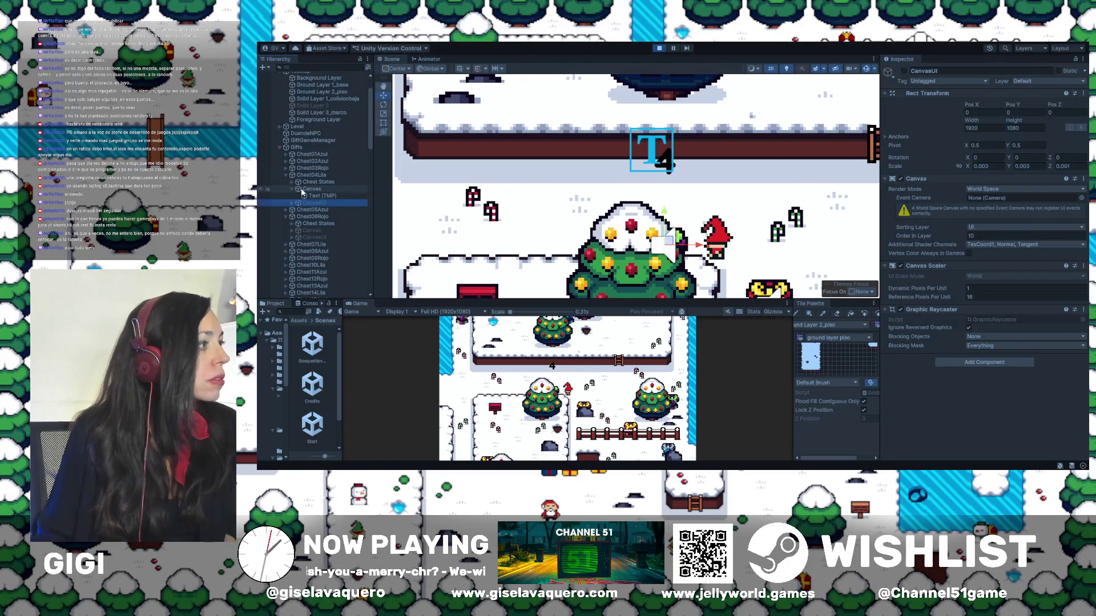
left_click(315, 196)
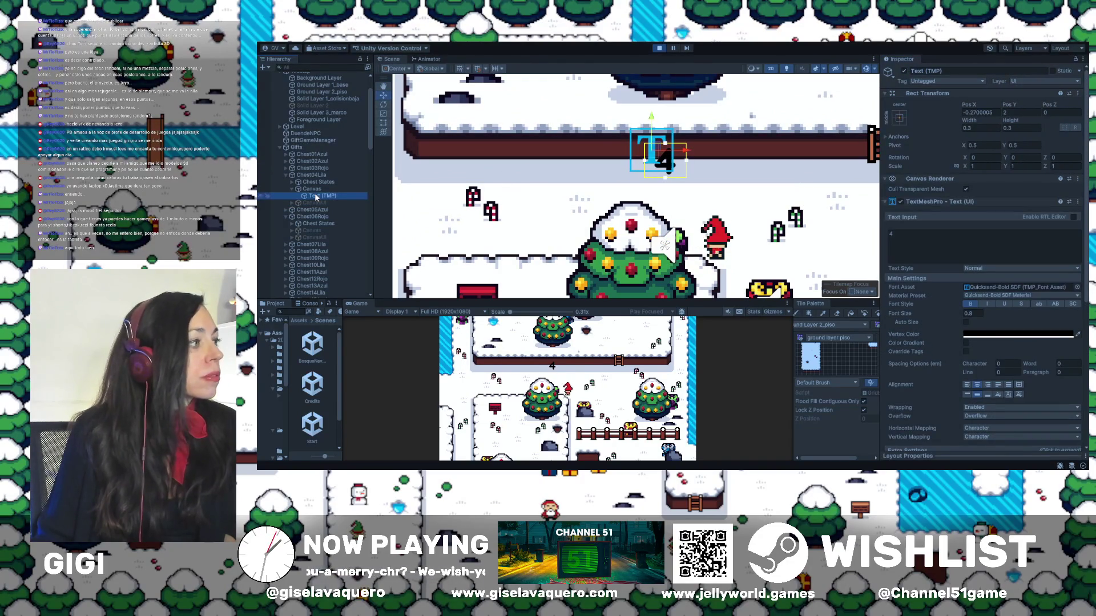
left_click(318, 208)
Step: Expand CanvasUI to reveal GiftPopup and toggle CanvasUI active on and off again
left_click(314, 202)
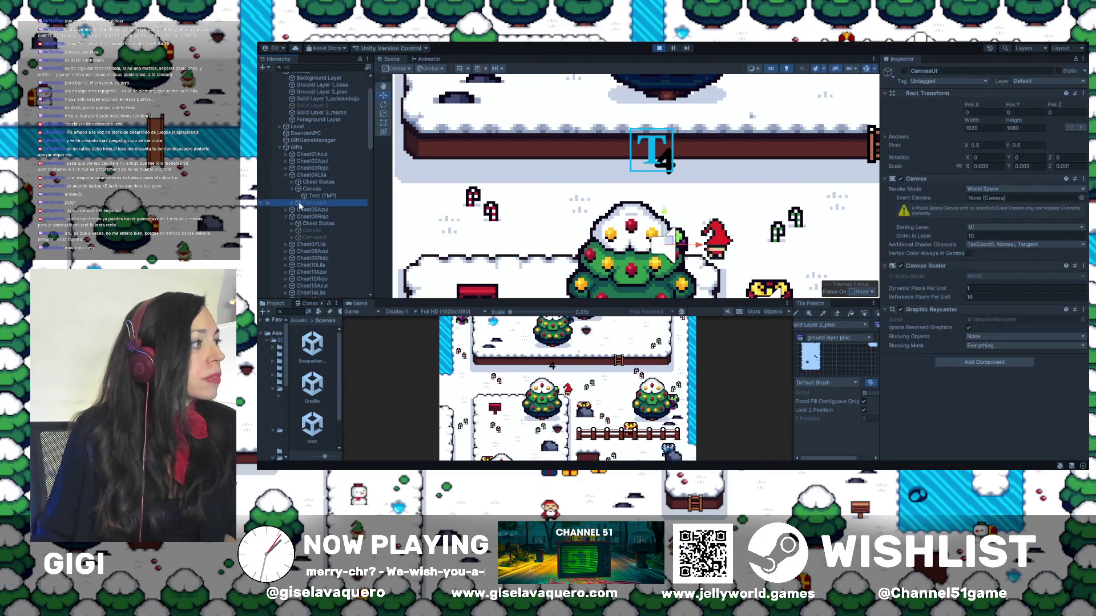
left_click(293, 202)
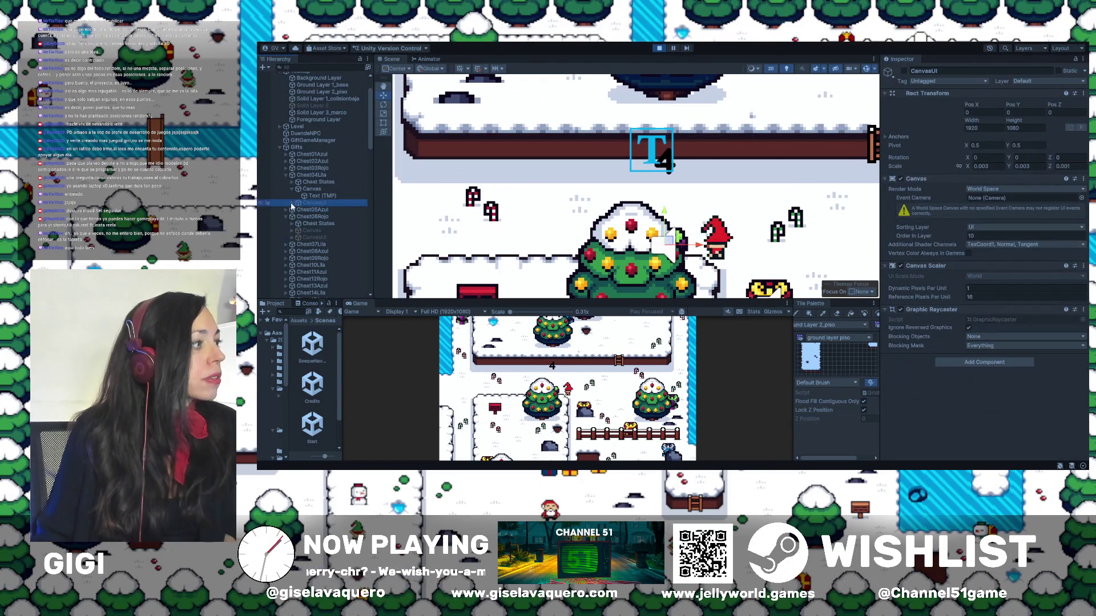
left_click(904, 72)
scroll(757, 166, "down", 5)
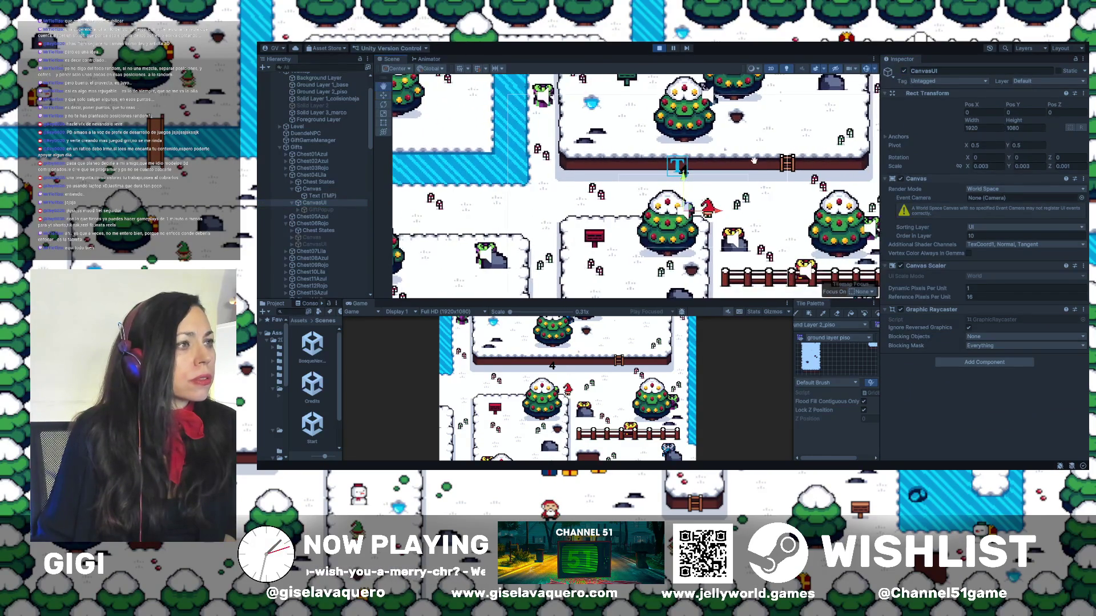
scroll(862, 125, "right", 2)
left_click(904, 72)
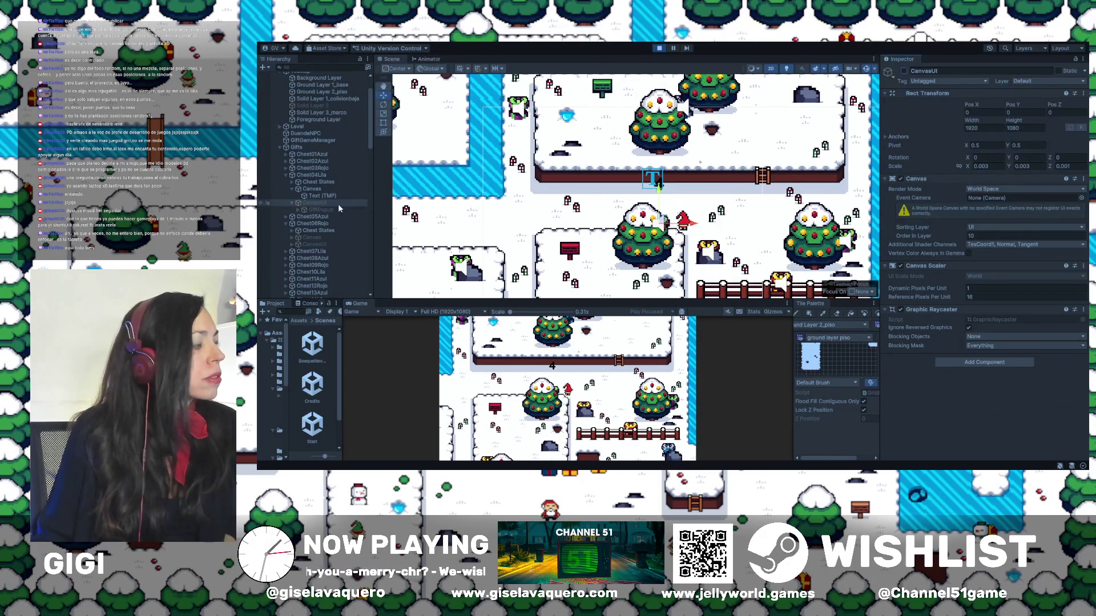
Step: Show Chest04Lila's Canvas settings in the Inspector and collapse the chest's children
left_click(292, 188)
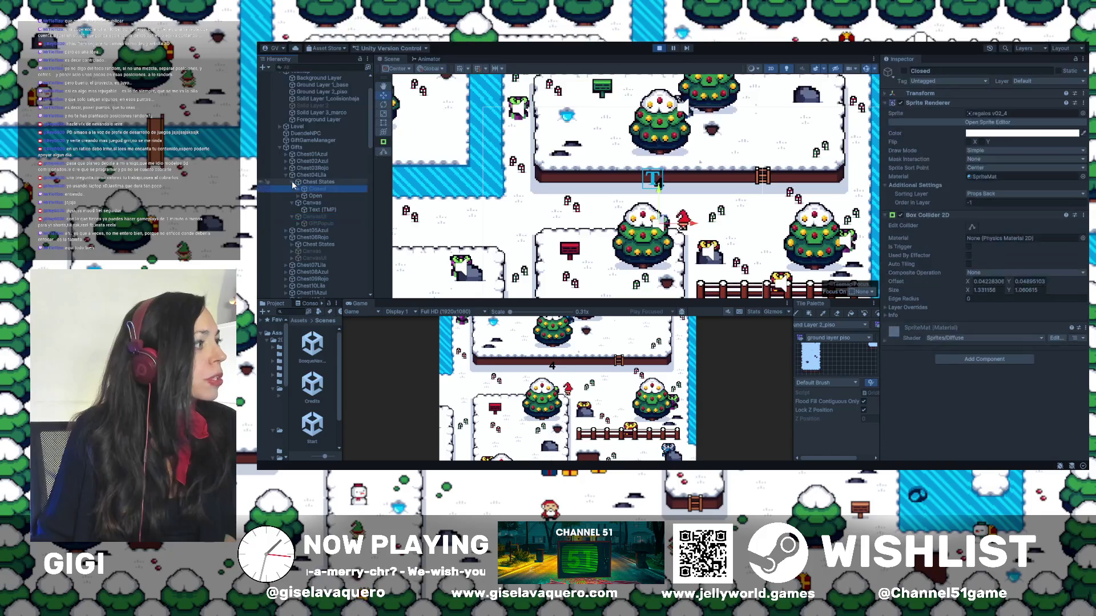
left_click(286, 175)
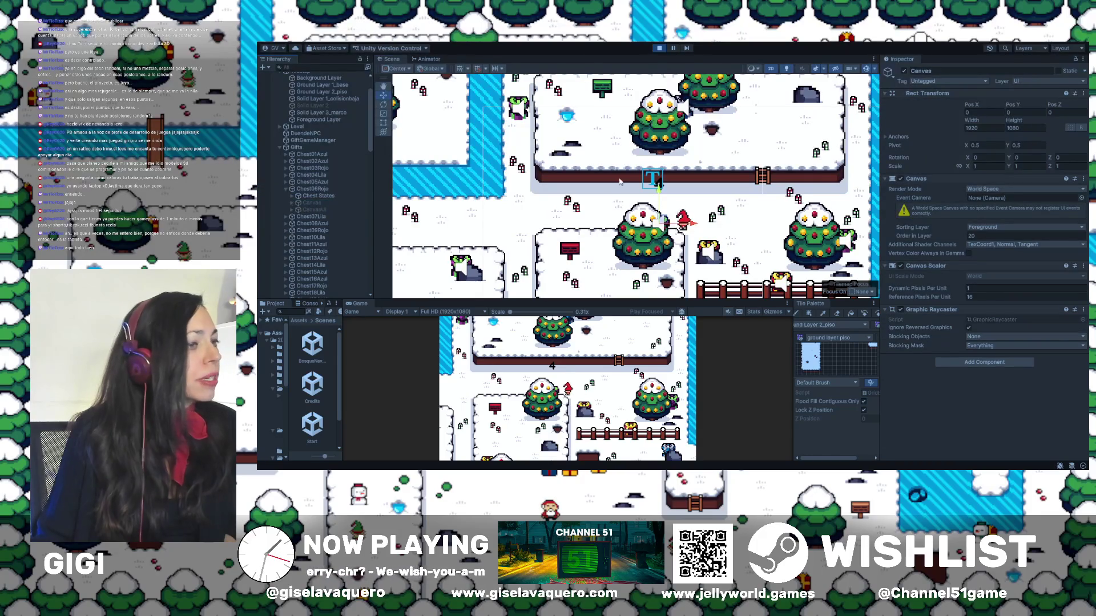
scroll(505, 139, "right", 2)
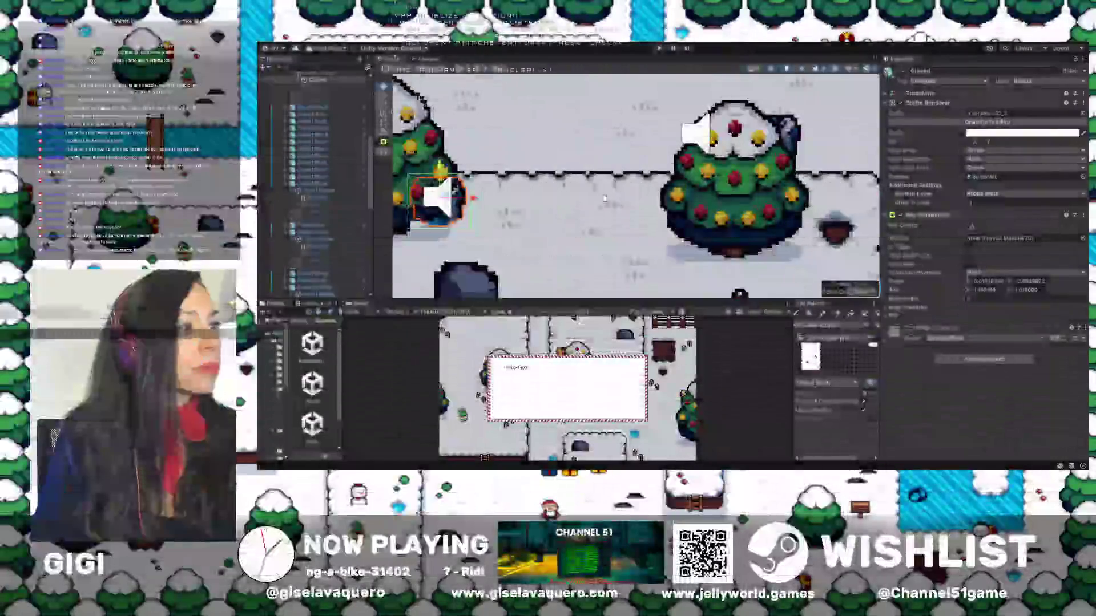
Step: Pan the Scene view across the snowy village map with two drags
left_click_drag(611, 251, 839, 241)
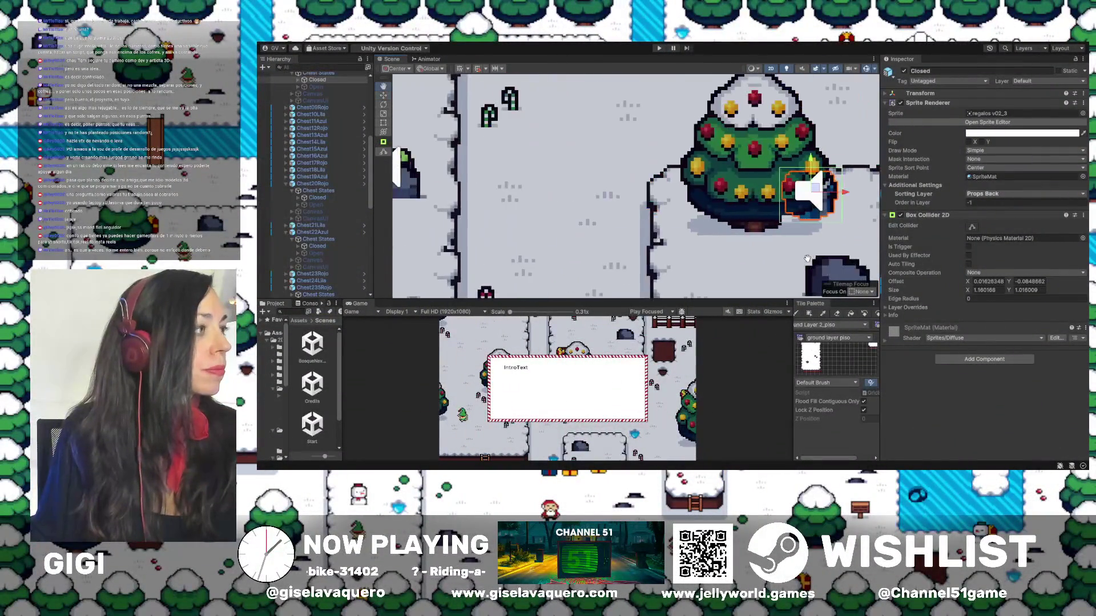
mouse_move(561, 145)
left_mouse_down()
mouse_move(646, 210)
mouse_move(781, 210)
left_mouse_up()
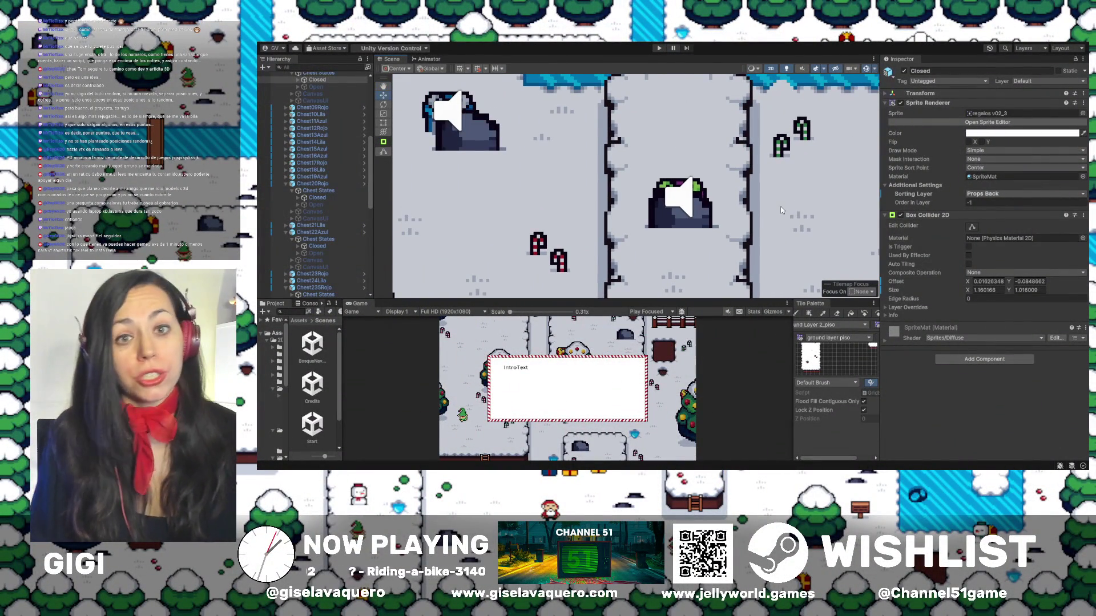